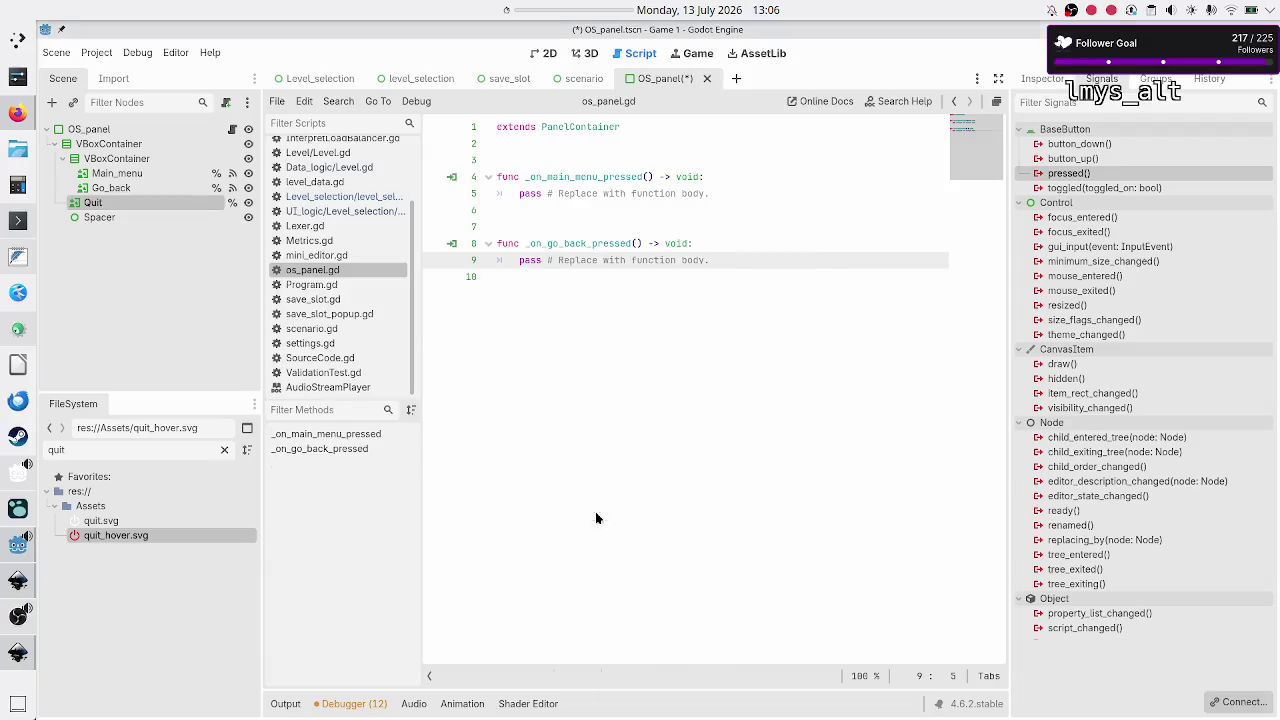
Step: Declare signals home_pressed, back_pressed and quit_pressed on separate lines below extends
click(573, 160)
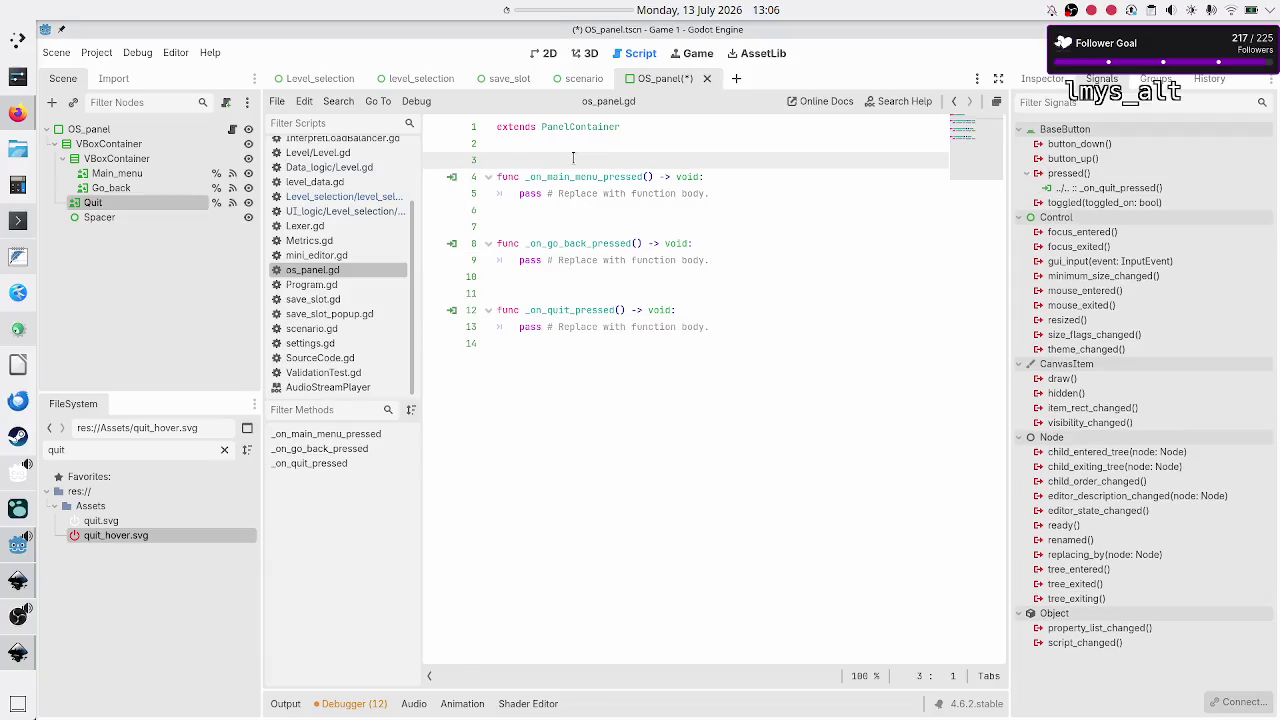
key(Return)
key(Up)
text(signal )
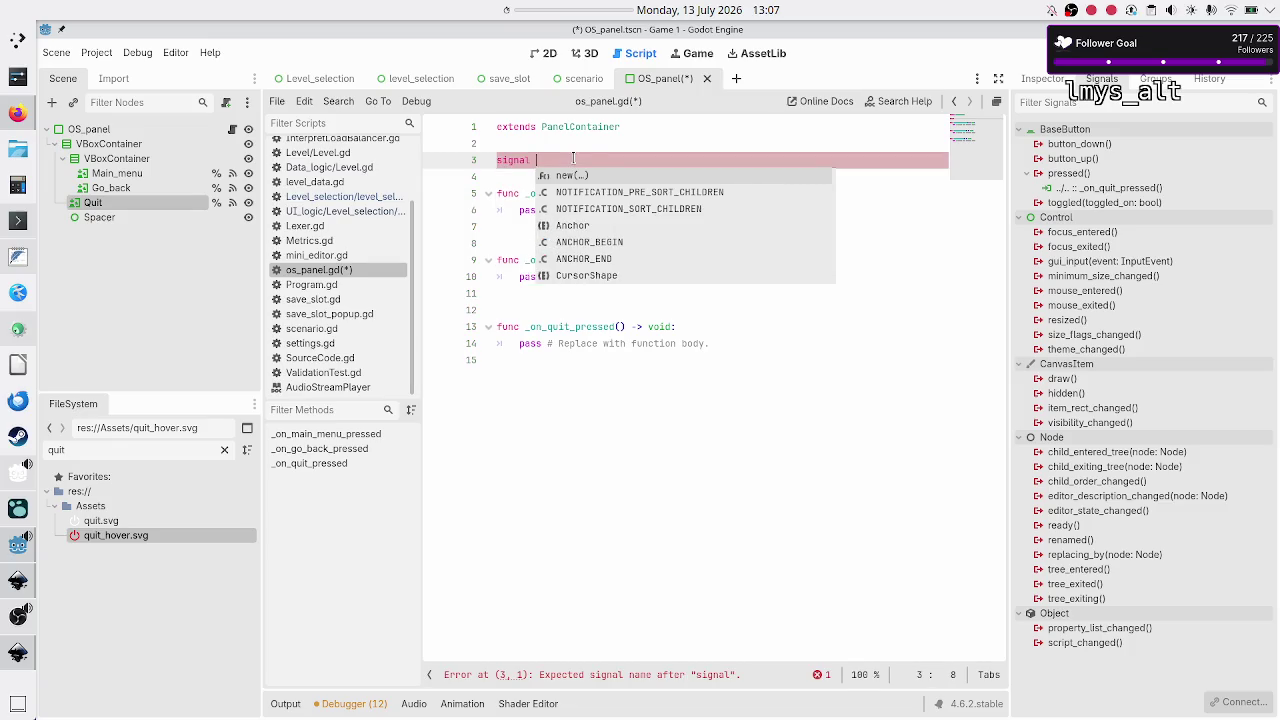
text(home_press)
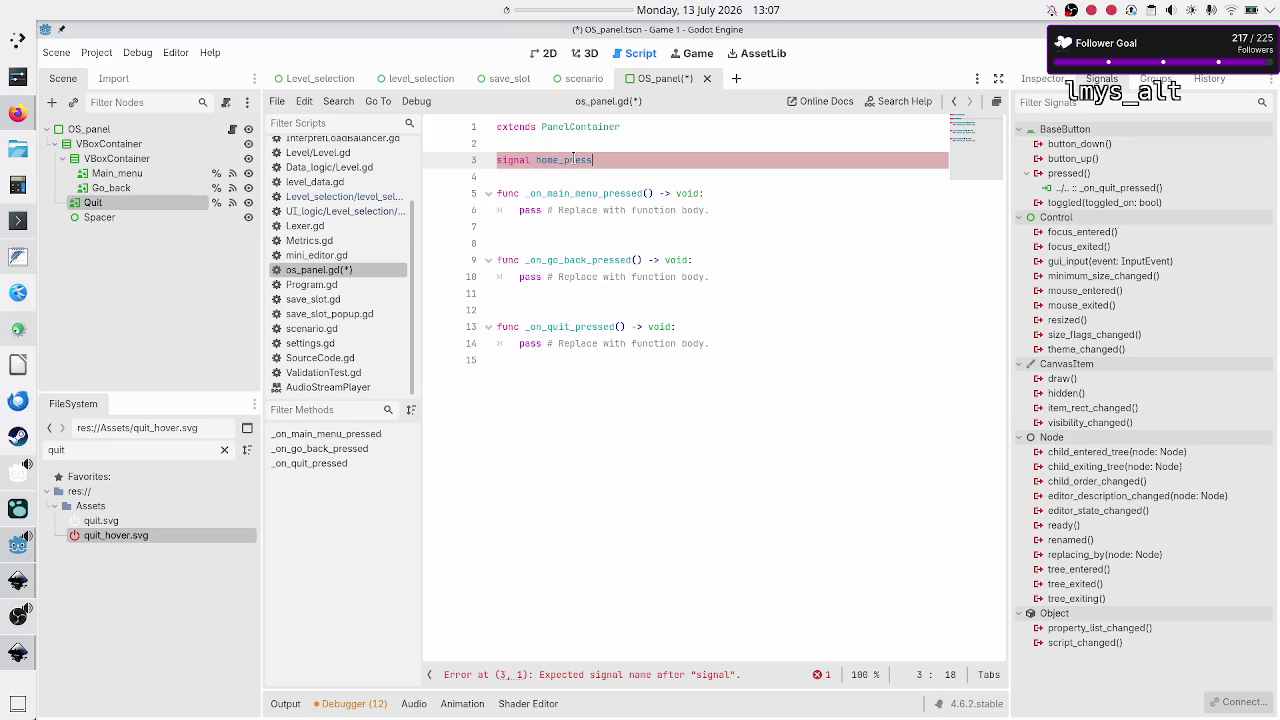
text(ed)
key(Return)
text(signal )
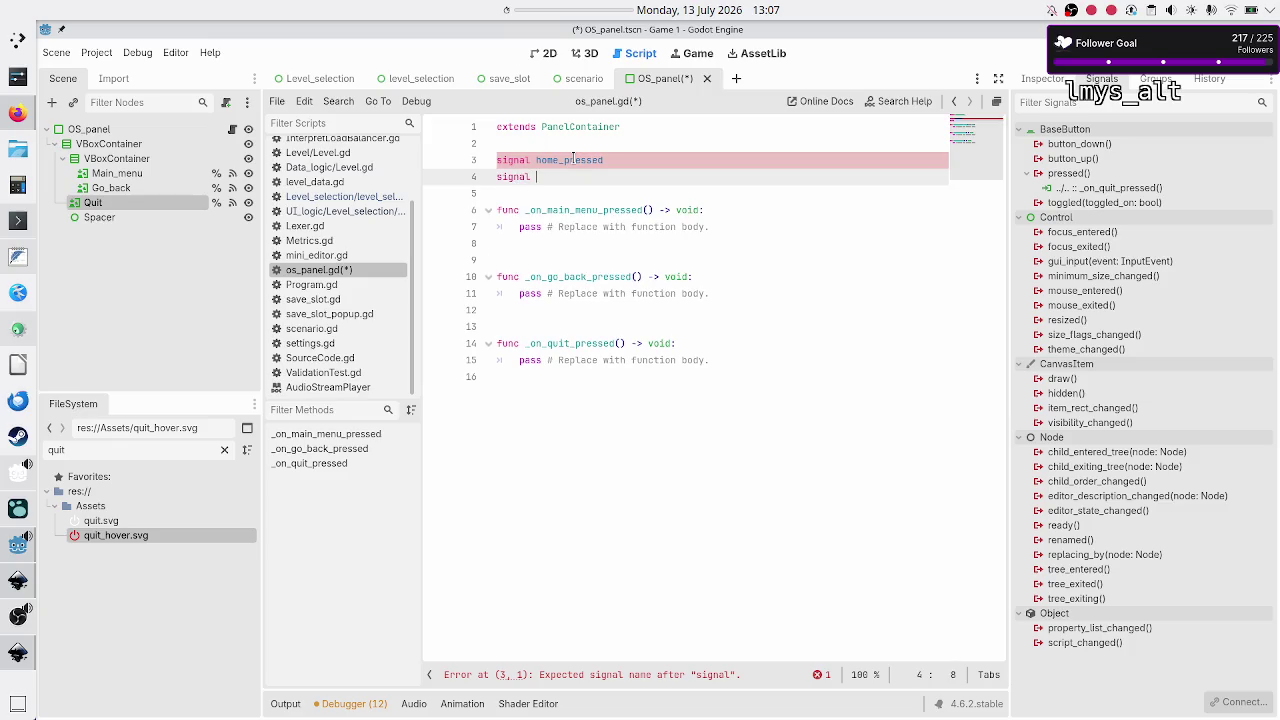
text(back_pr)
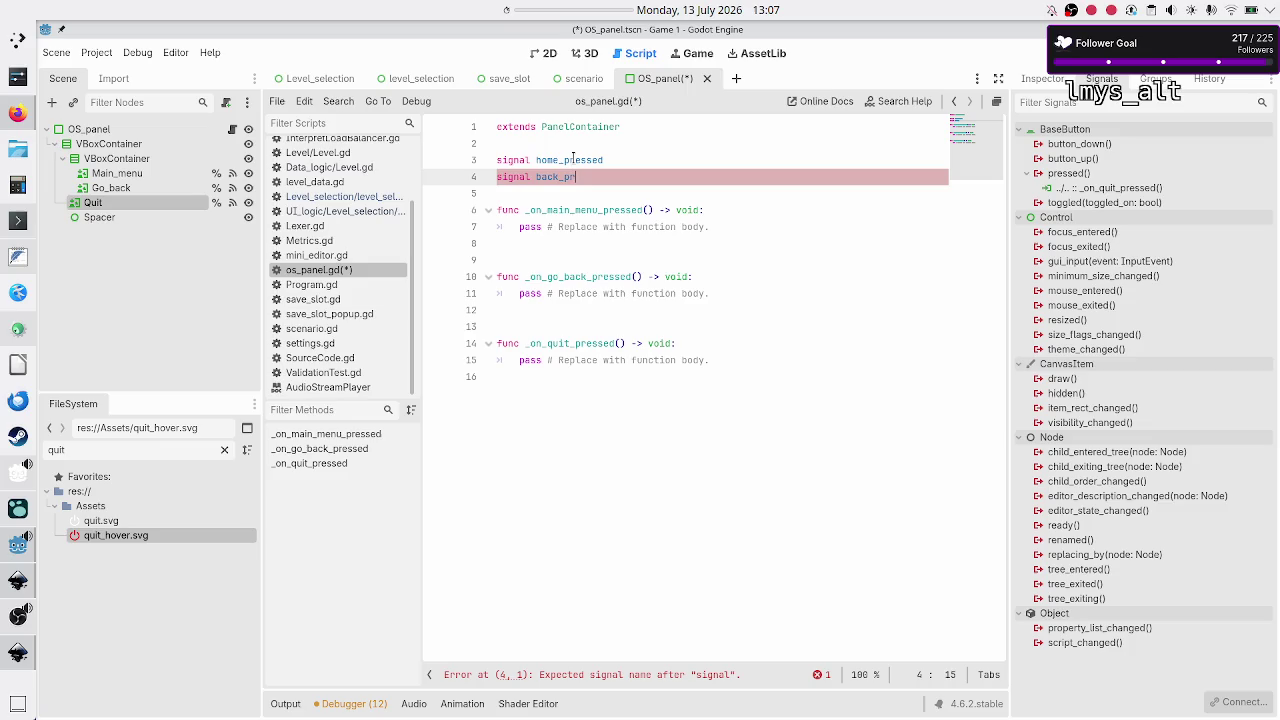
text(essed)
key(Return)
text(sign)
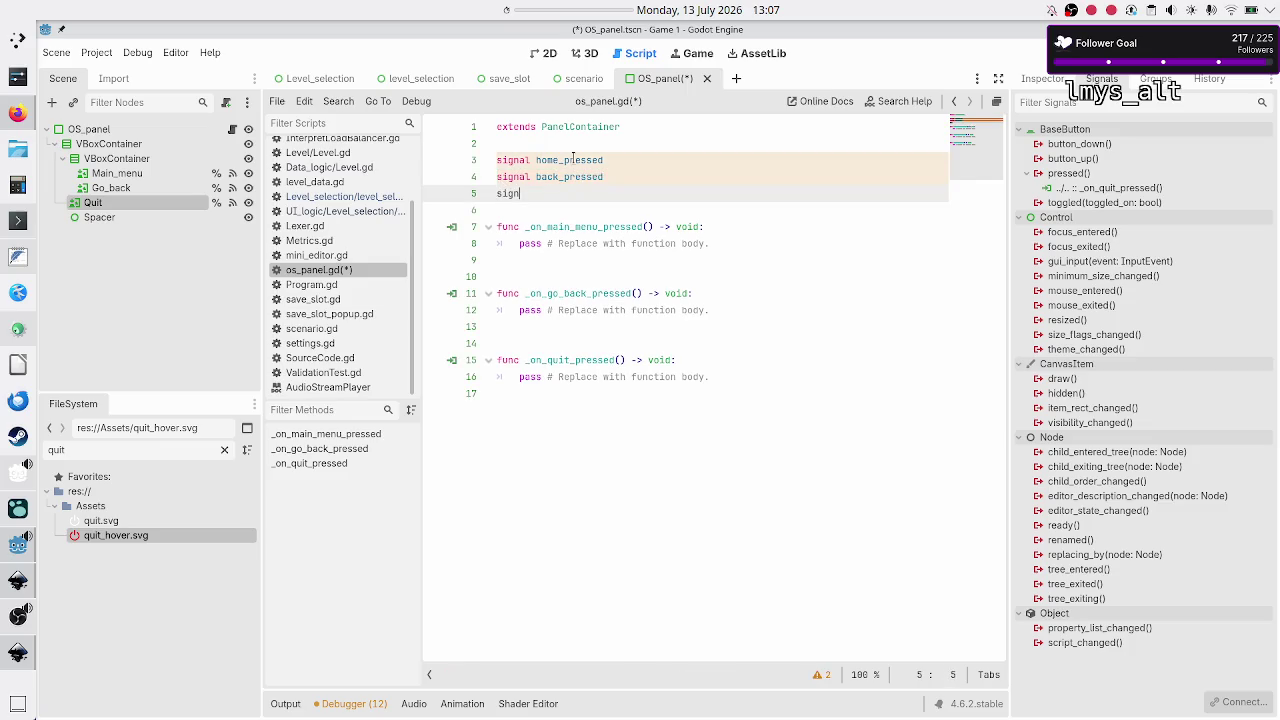
text(al quit_press)
text(ed)
Step: Select the placeholder pass line in the main-menu handler
key(Down)
key(Down)
key(Up)
key(Down)
key(Down)
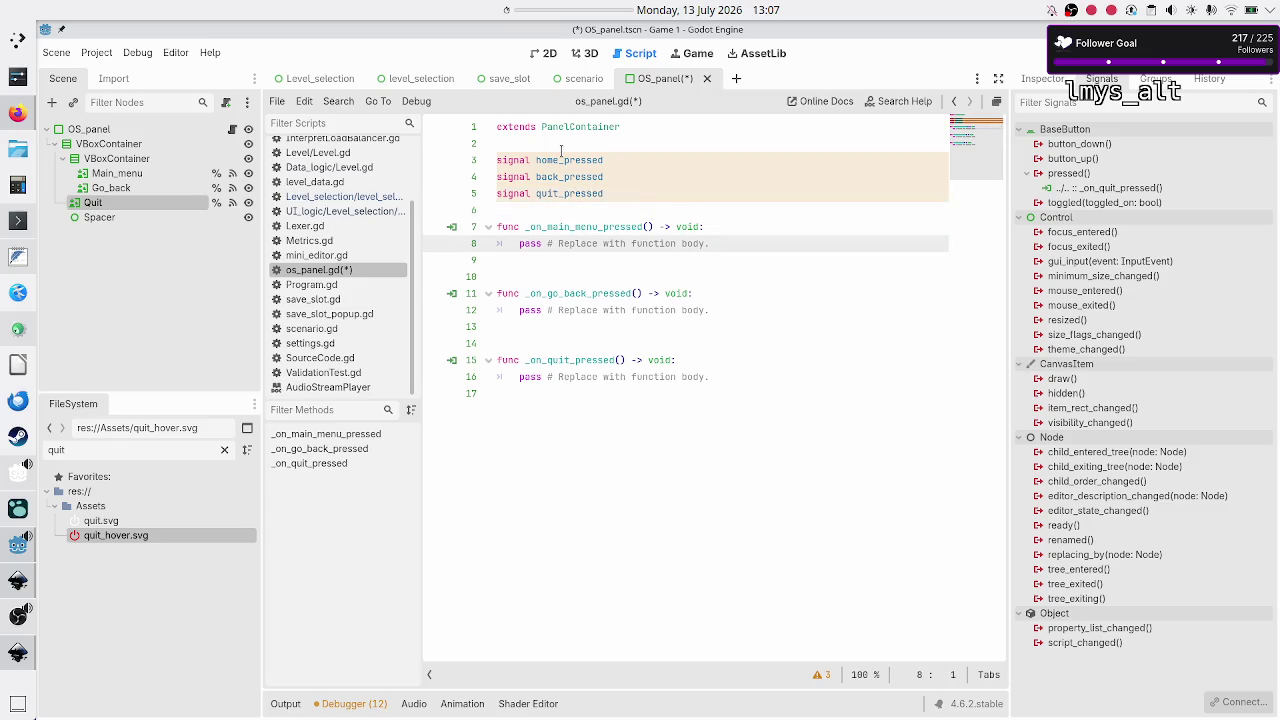
key(shift+End)
Step: Replace the main-menu handler's pass with home_pressed.emit() using autocomplete
key(BackSpace)
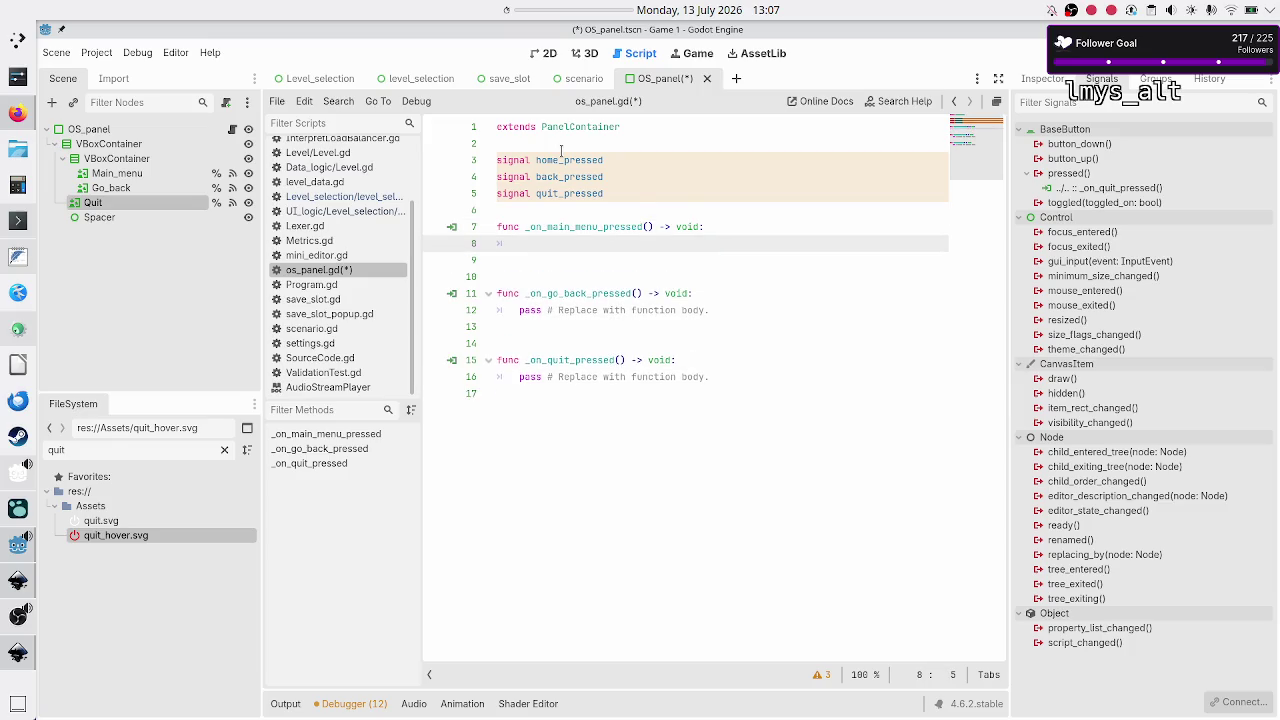
text(ho)
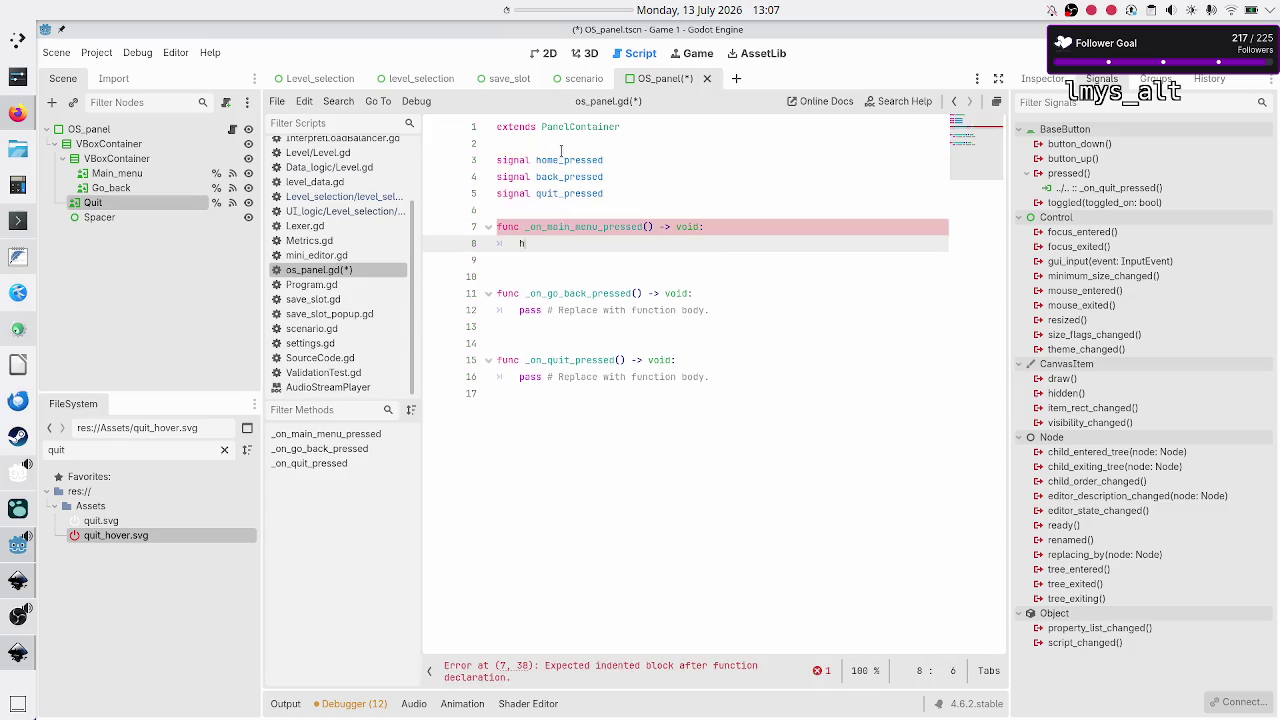
key(Return)
text(.em)
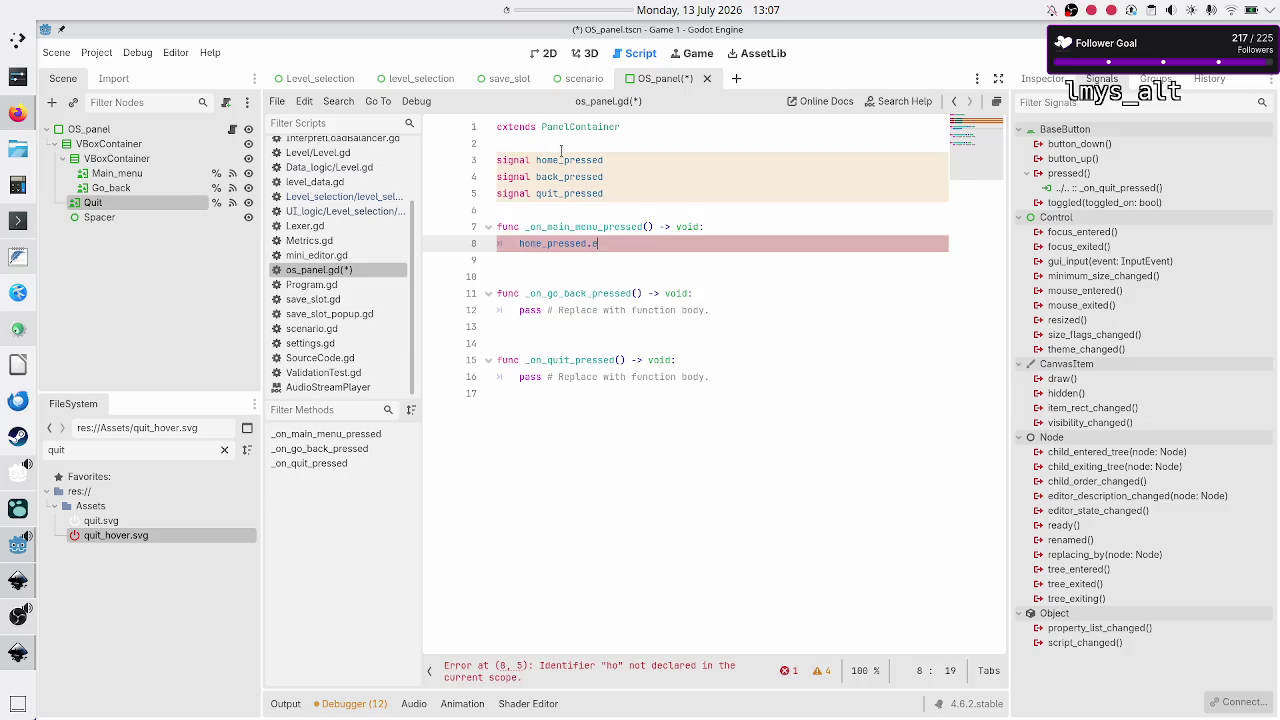
key(Return)
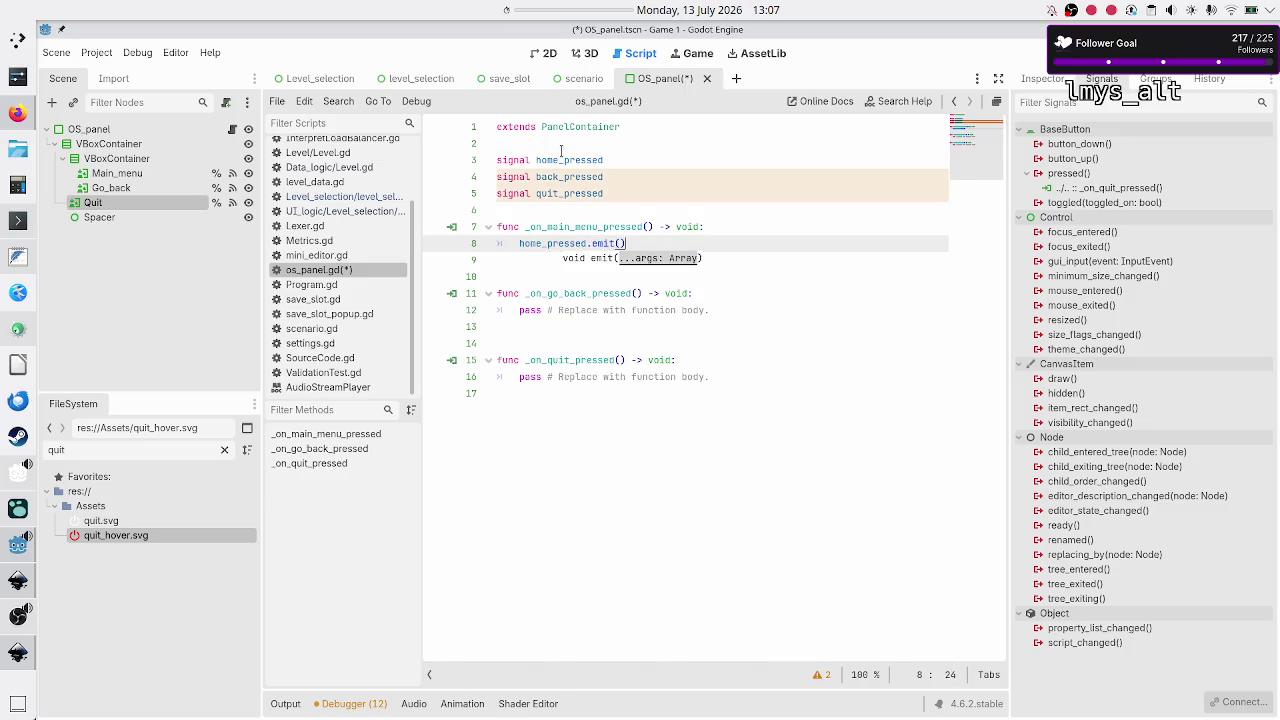
Step: Add get_tree().change_scene_to_file("res://Main_menu/main_menu.tscn") below the emit call
key(Down)
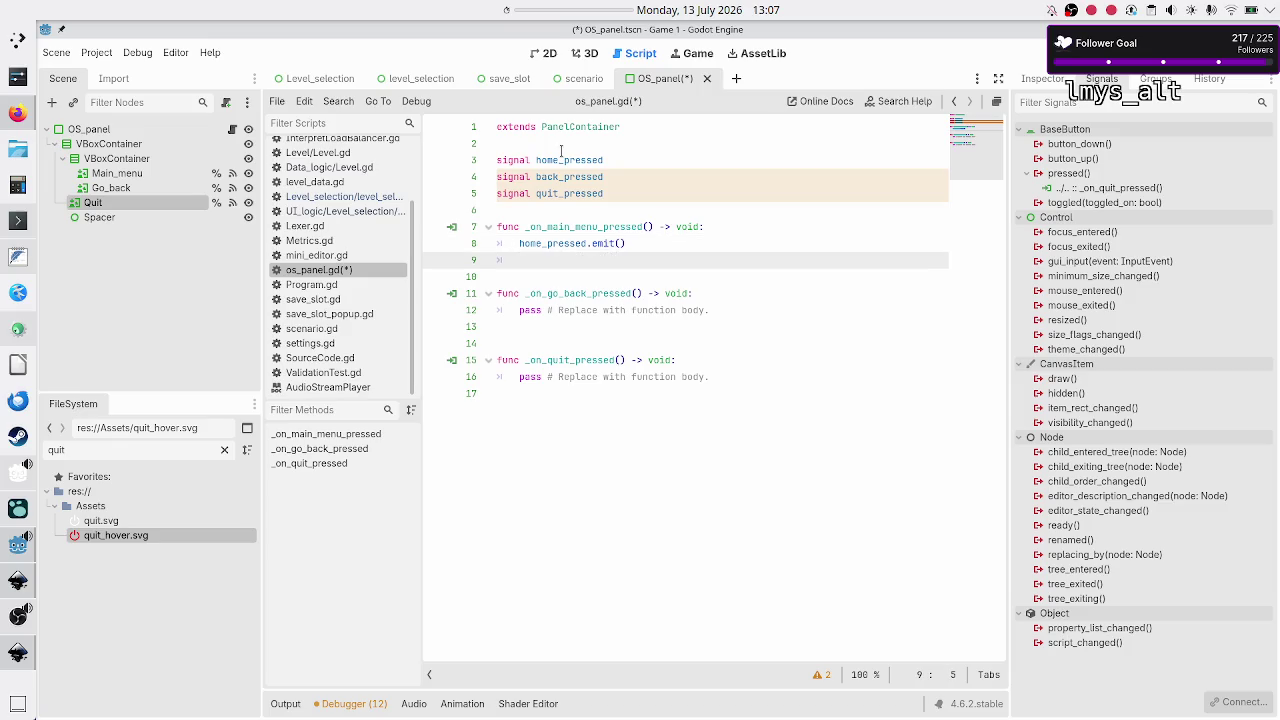
text(get_tre)
key(Return)
text(.change)
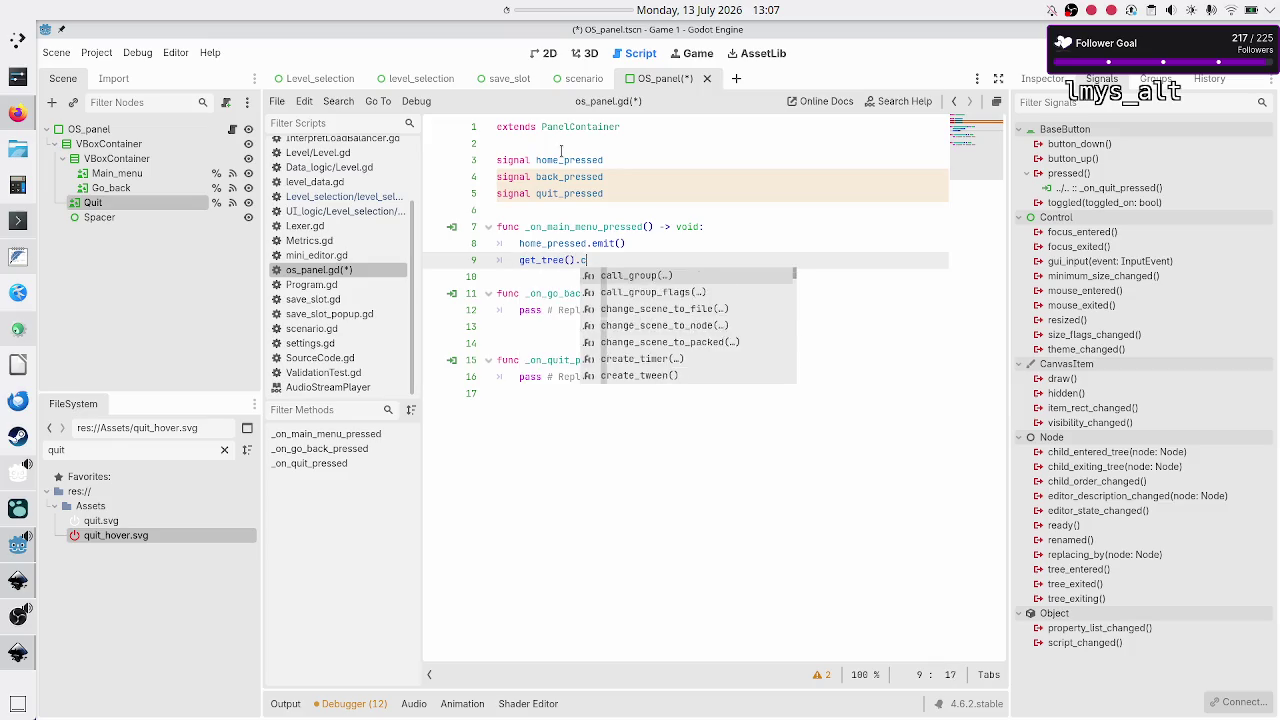
key(Return)
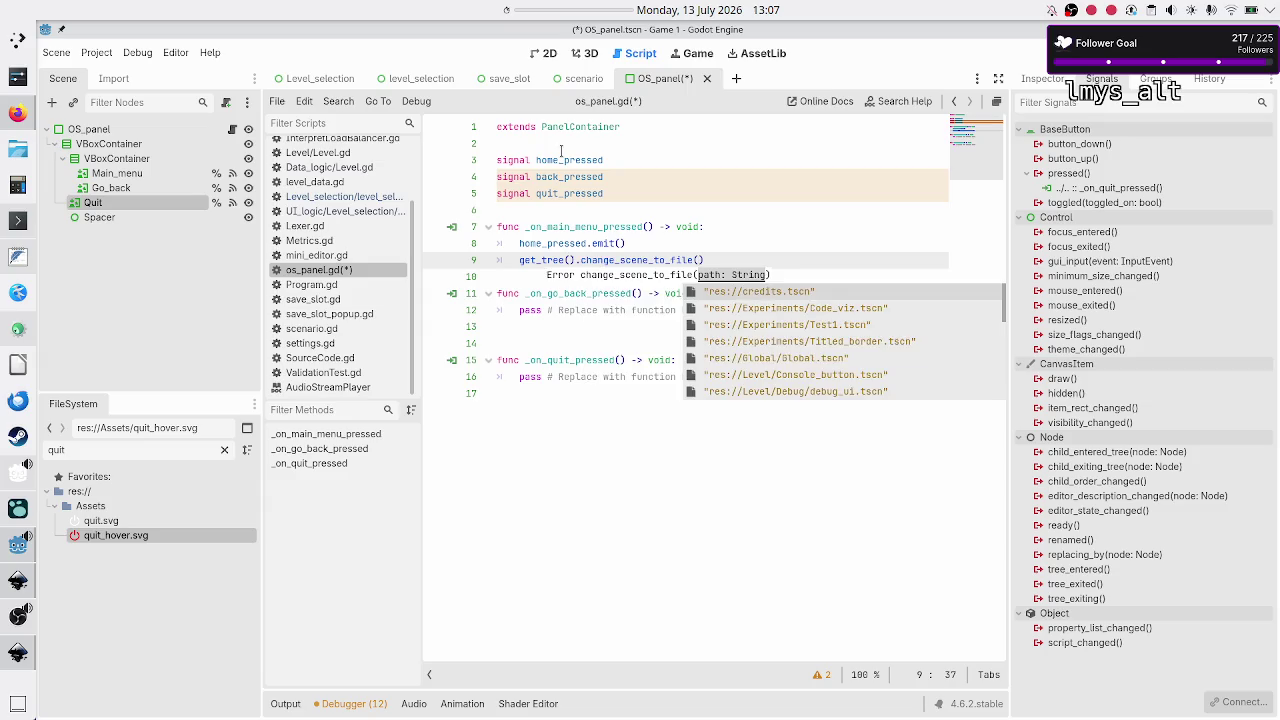
text(ma)
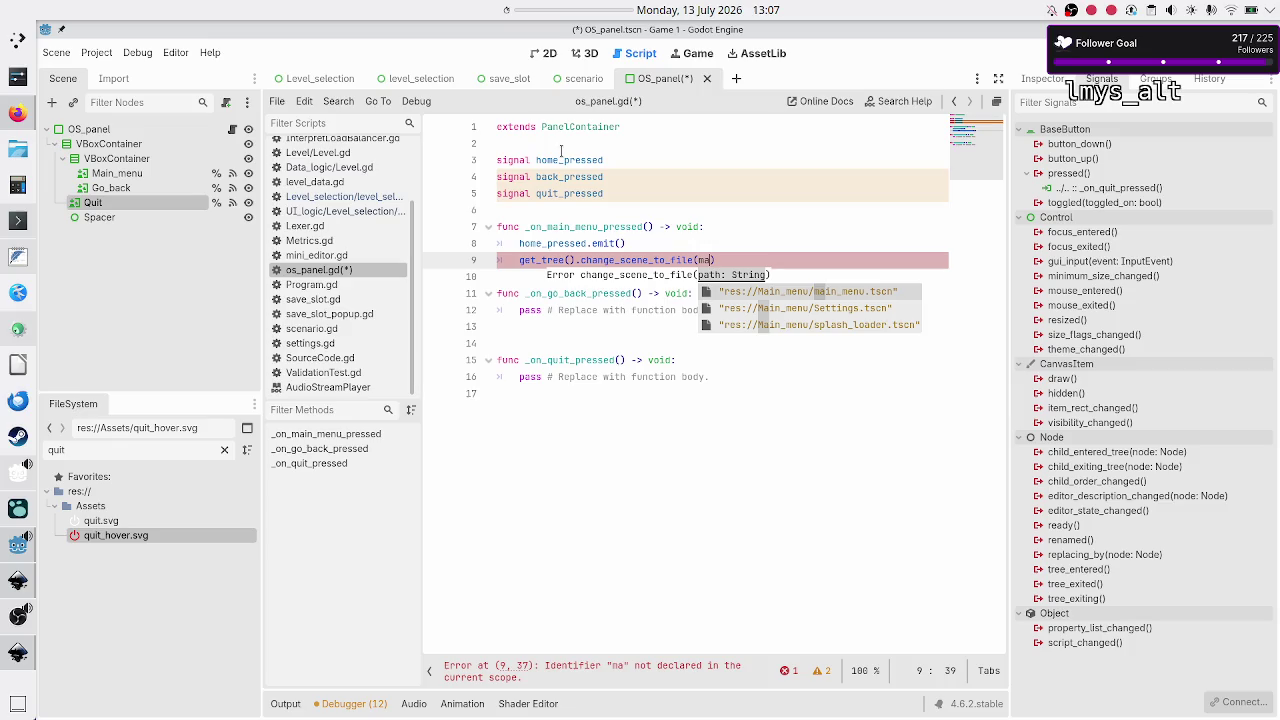
key(Return)
key(Down)
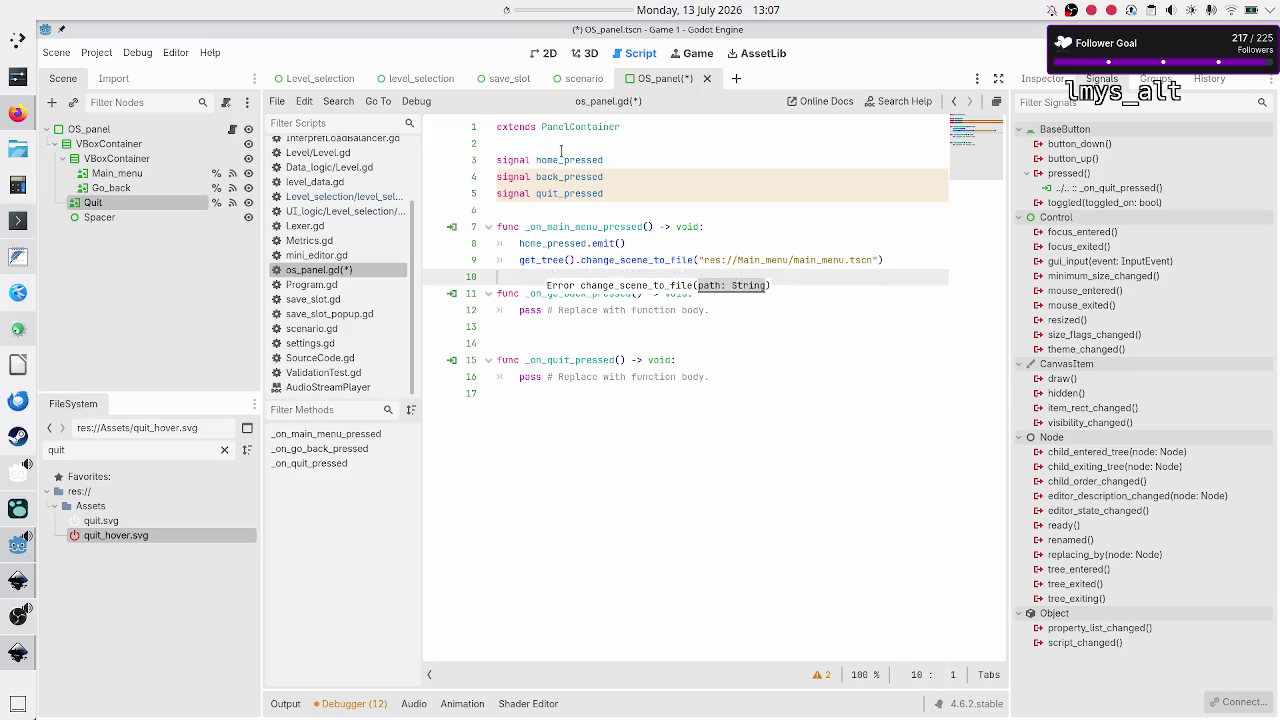
key(Down)
key(Down)
Step: Replace the go-back handler's pass with back_pressed.emit(), leaving an empty indented line below
key(End)
key(shift+Home)
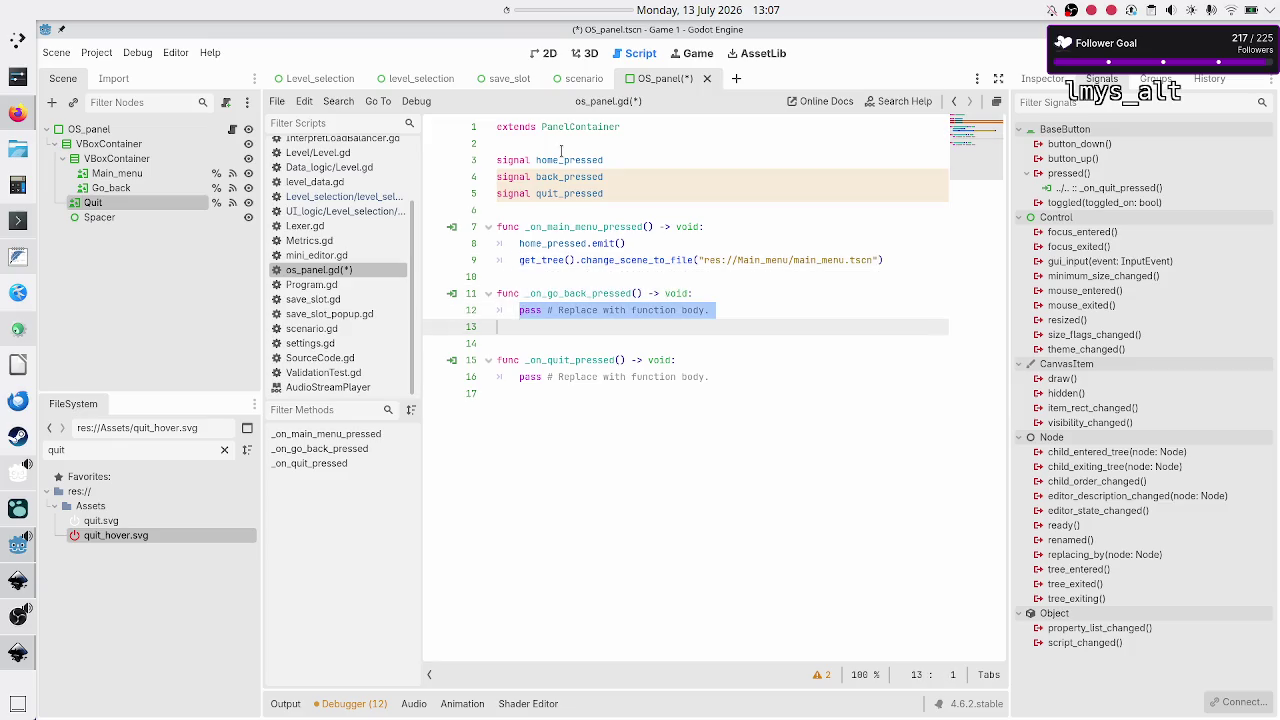
key(BackSpace)
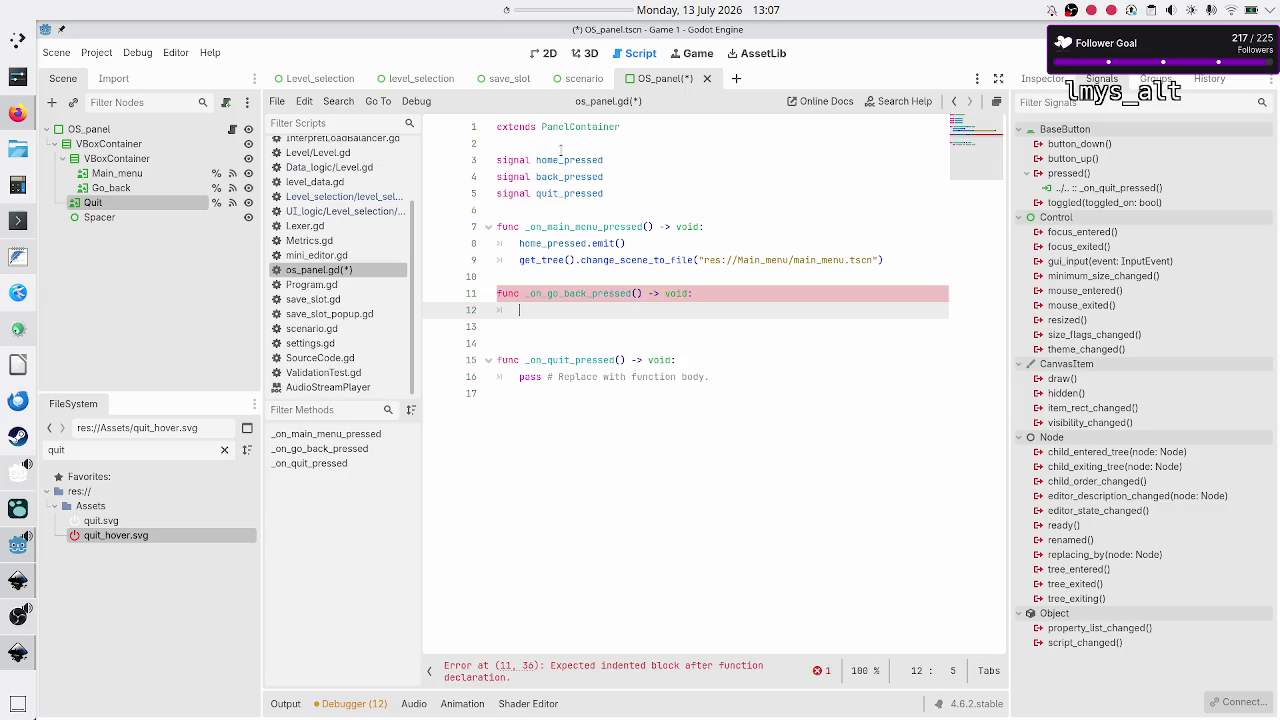
text(back_pressed)
text(.emit()
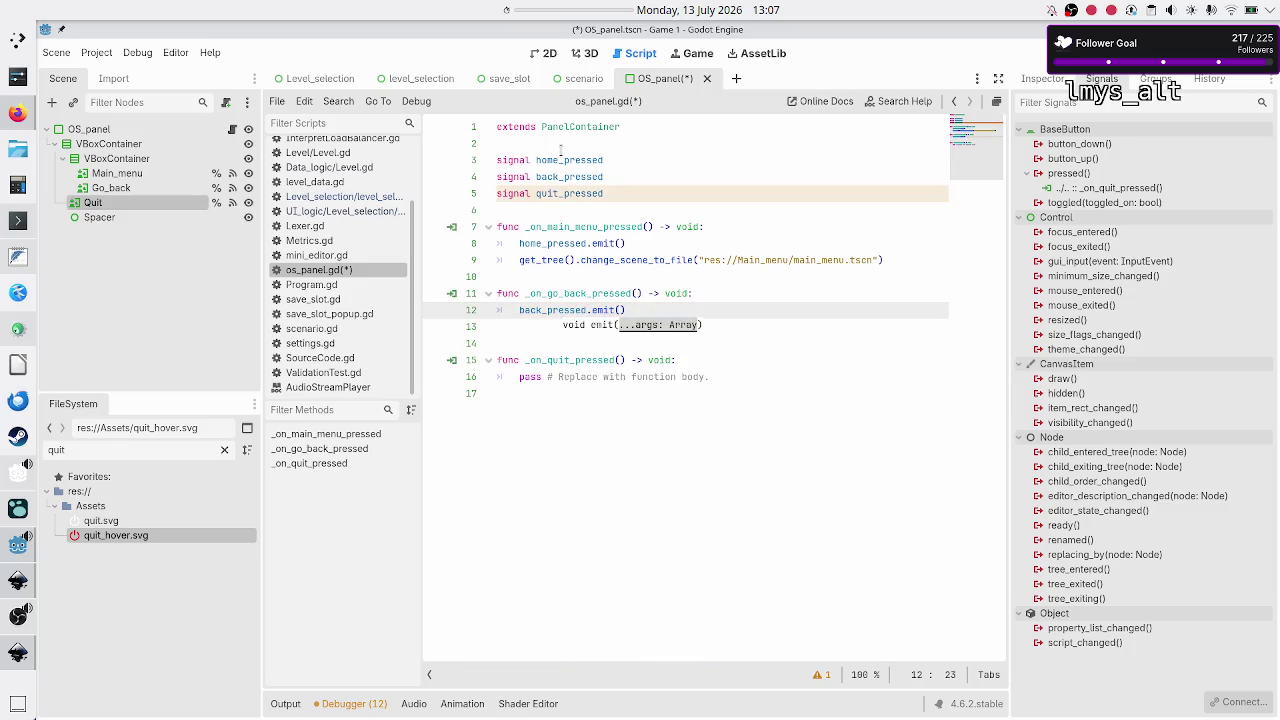
key(Return)
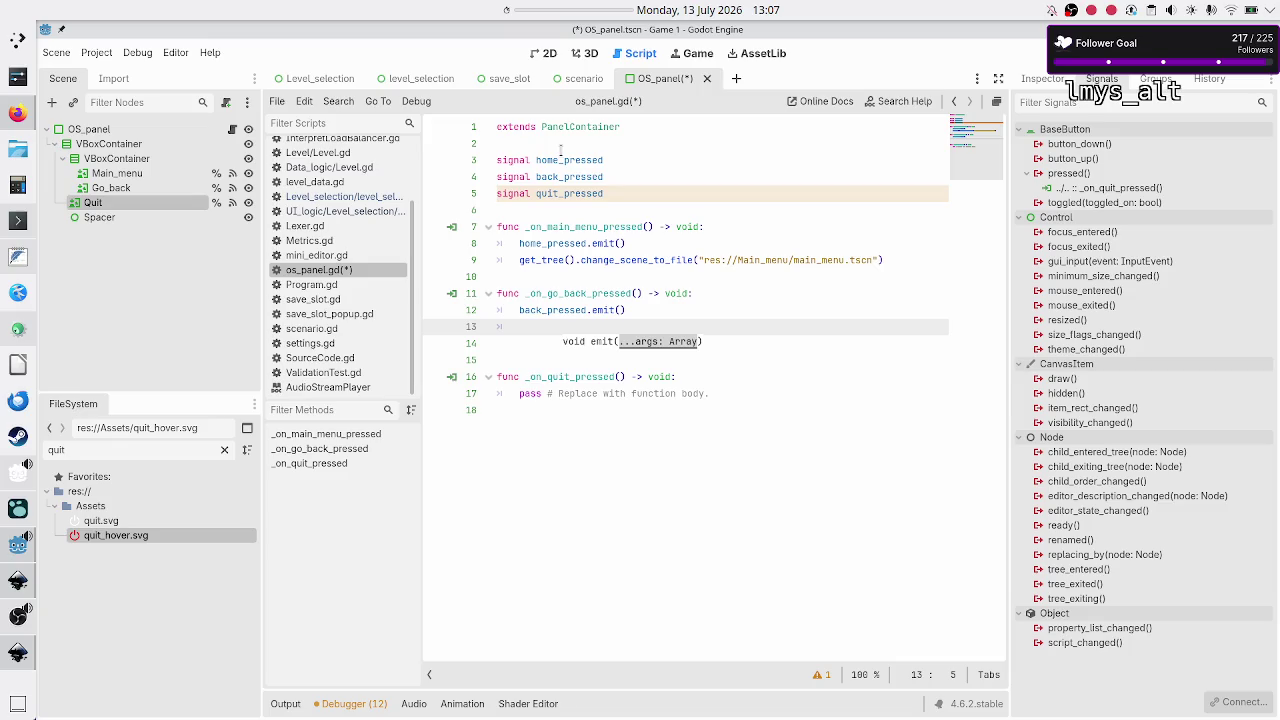
text(?)
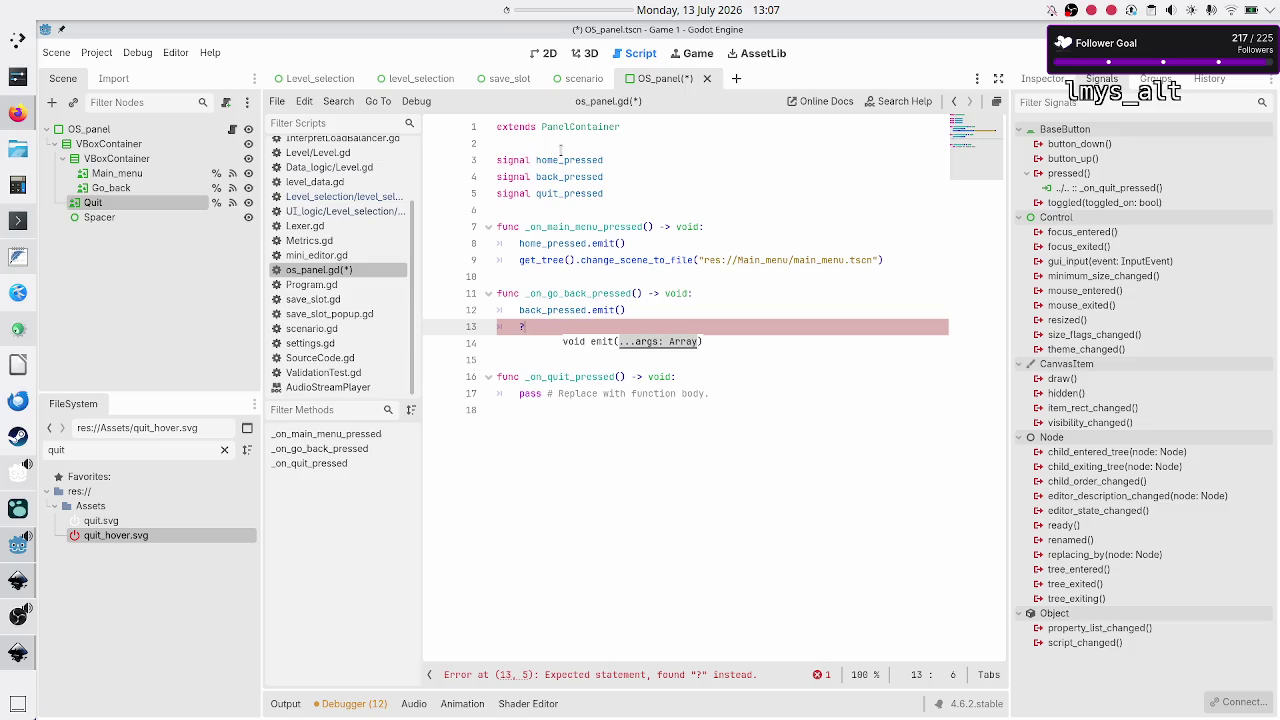
key(BackSpace)
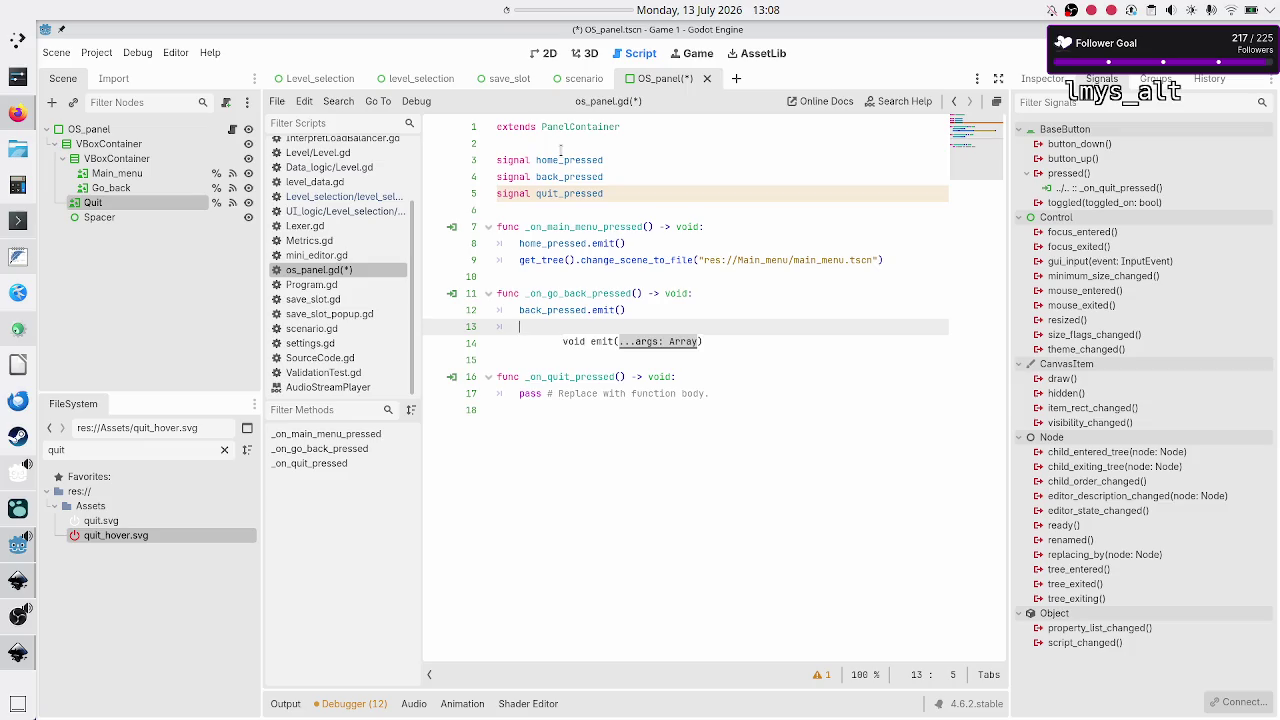
Step: Write a two-line TODO about a scene enum mapped to each scene path
text(#TODO)
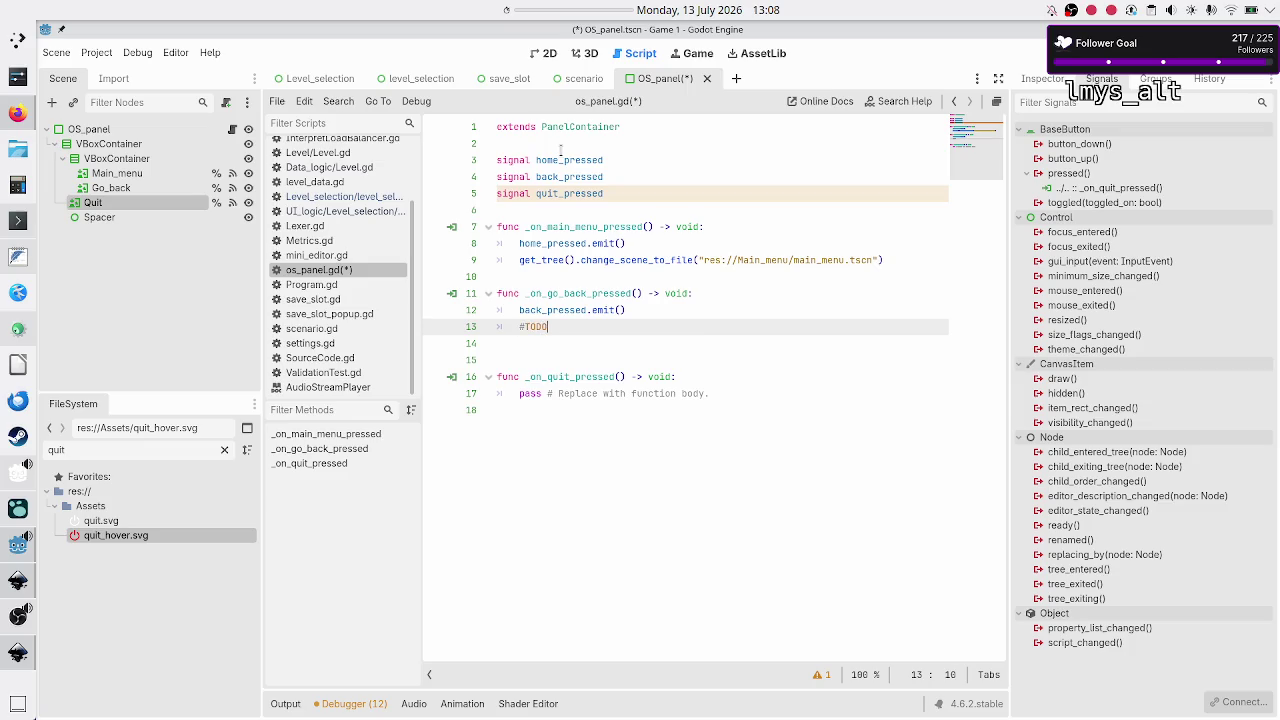
key(Down)
key(Up)
text(have an enu)
text(m for all the )
text(scenes and m)
text(a map bet)
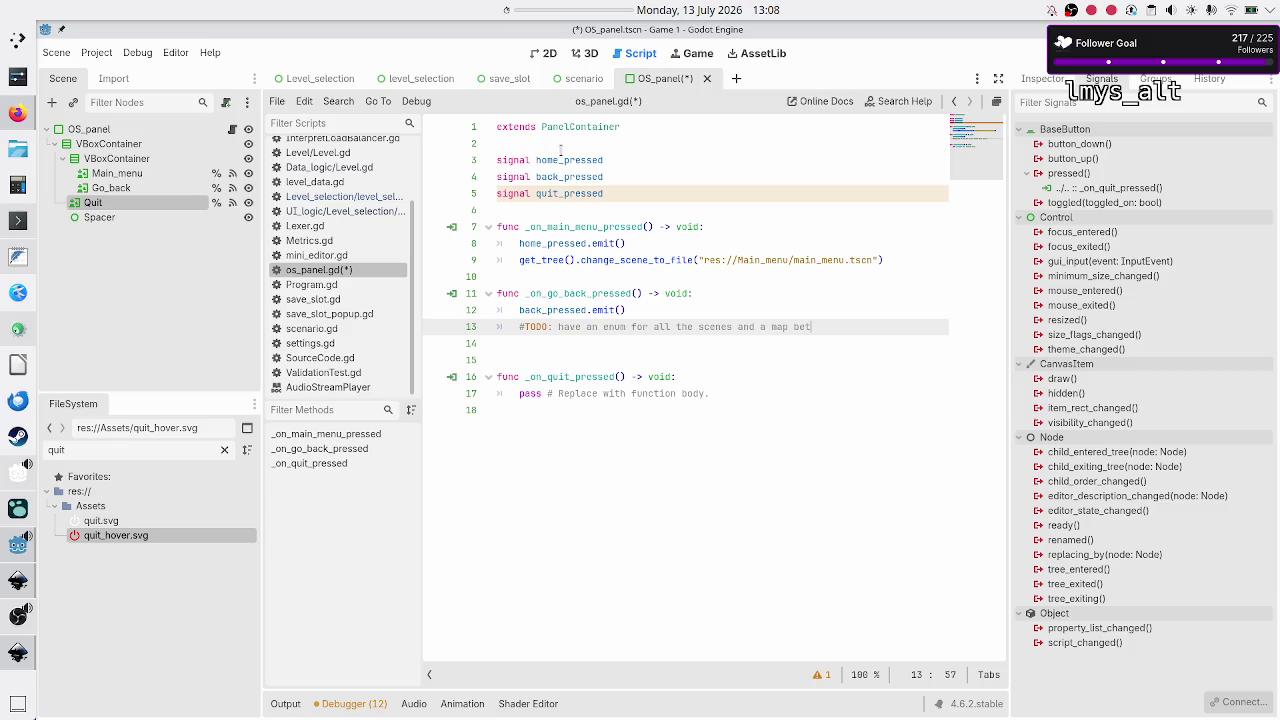
text(ween the scene)
key(BackSpace)
key(BackSpace)
key(BackSpace)
text(enum value)
key(Return)
text(#a)
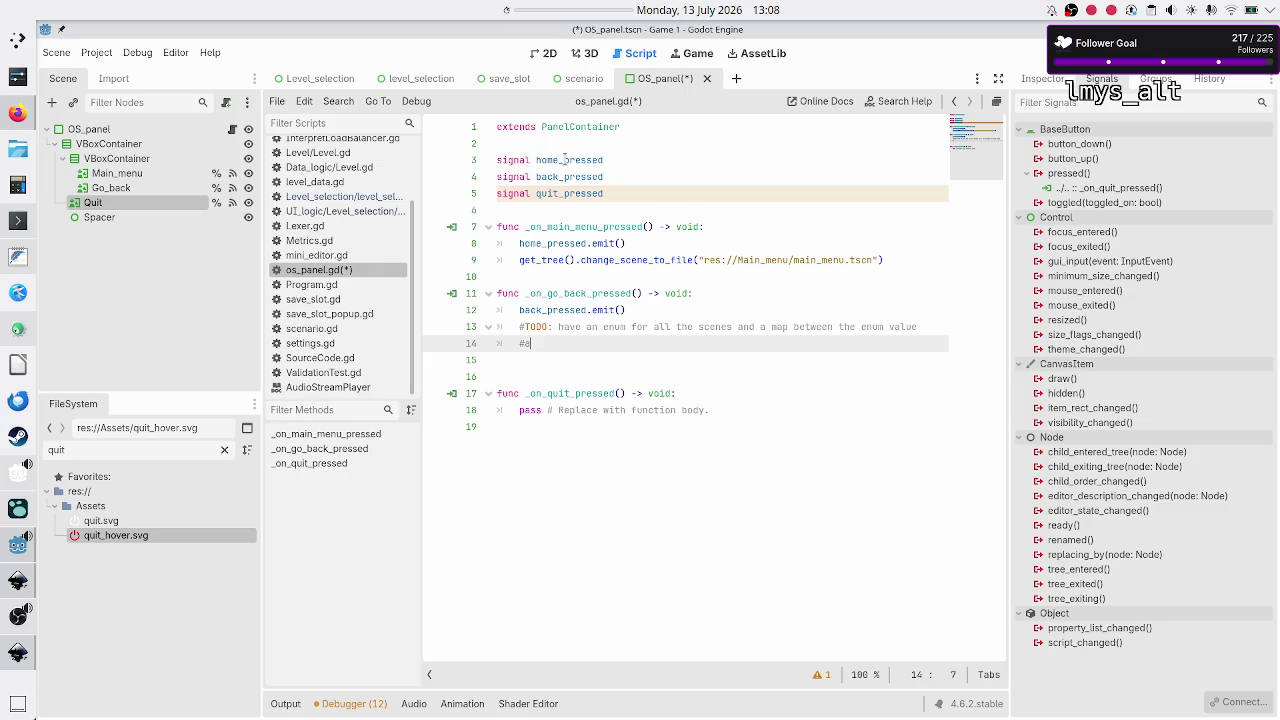
text(nd the scene path)
Step: Append '. Store last_scene: enum in Global' to the comment and start a new line
key(Up)
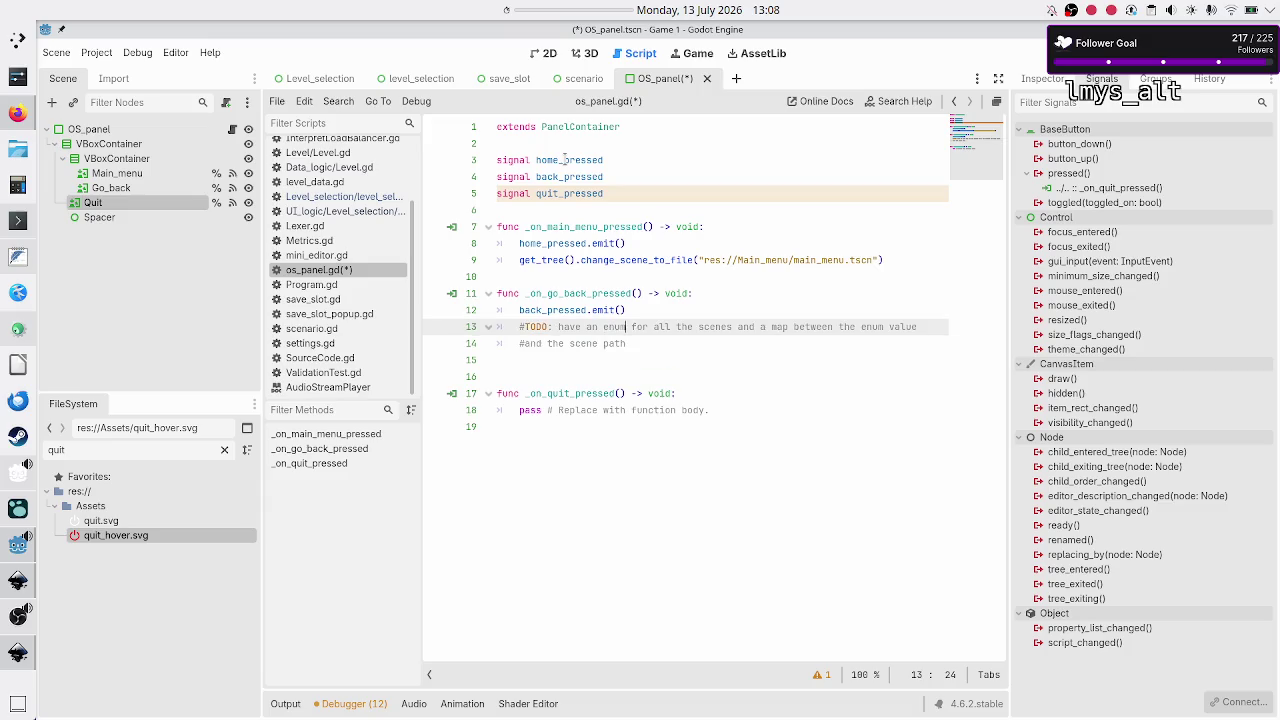
key(Down)
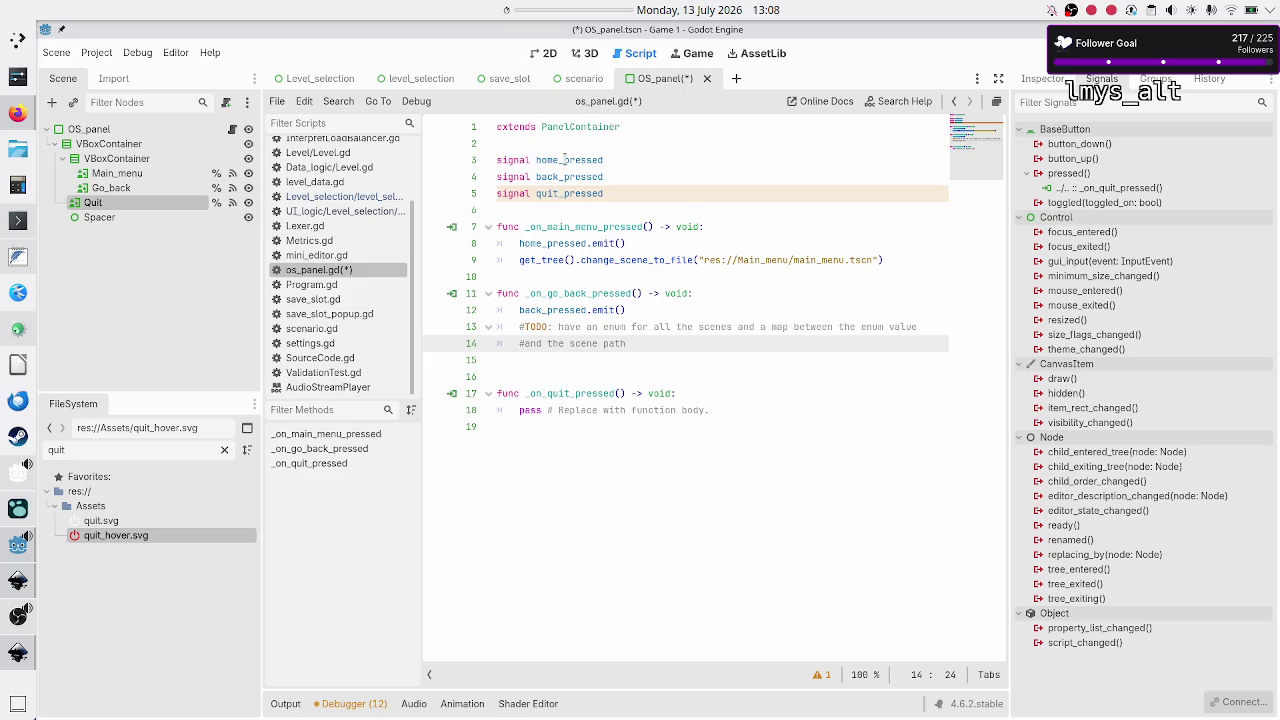
text(. Store )
text(last_scene: )
text(enum )
text(in Globa)
text(l)
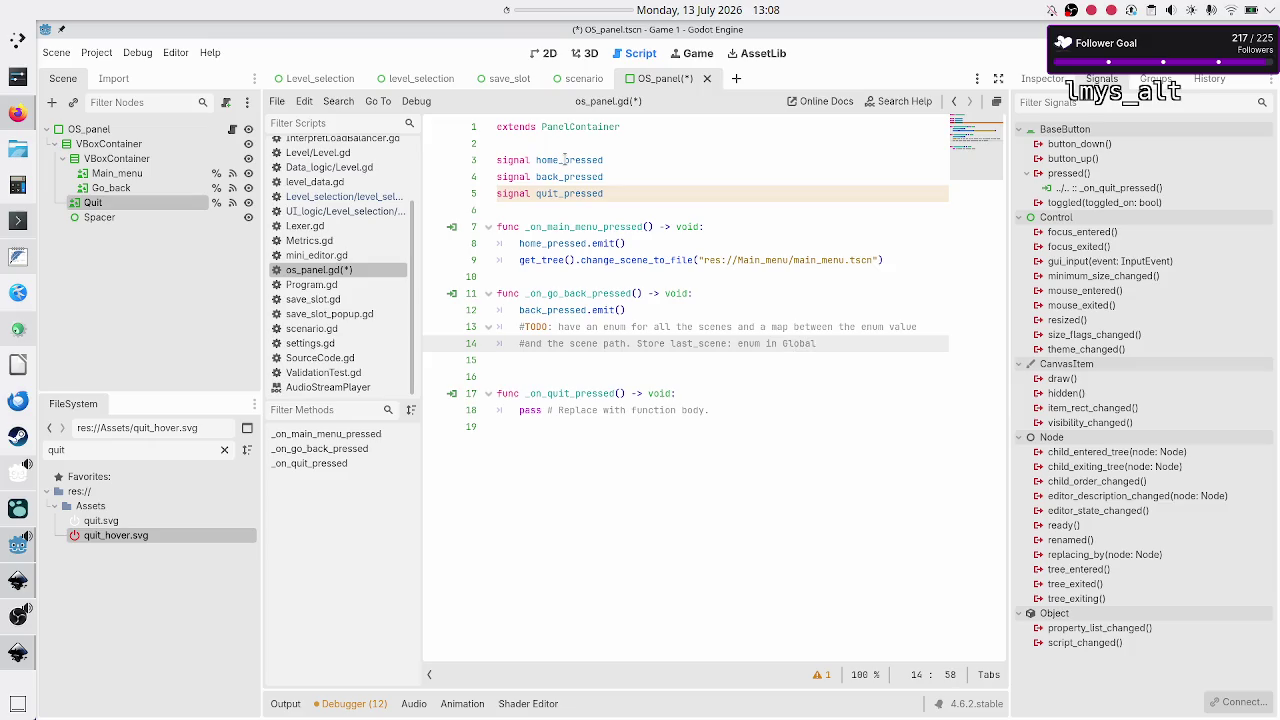
key(Return)
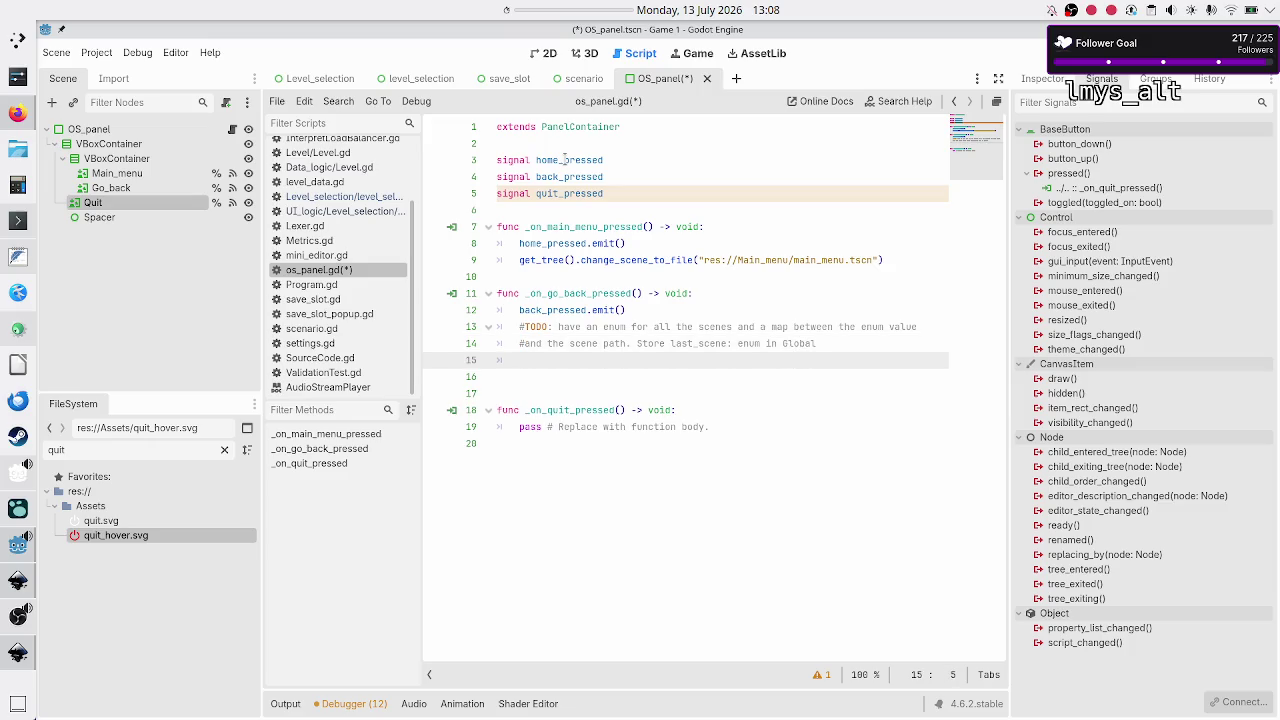
Step: Type get_tree().change_scene_to_file(G.mapping[G.last_scene]) on line 15
text(get_tr)
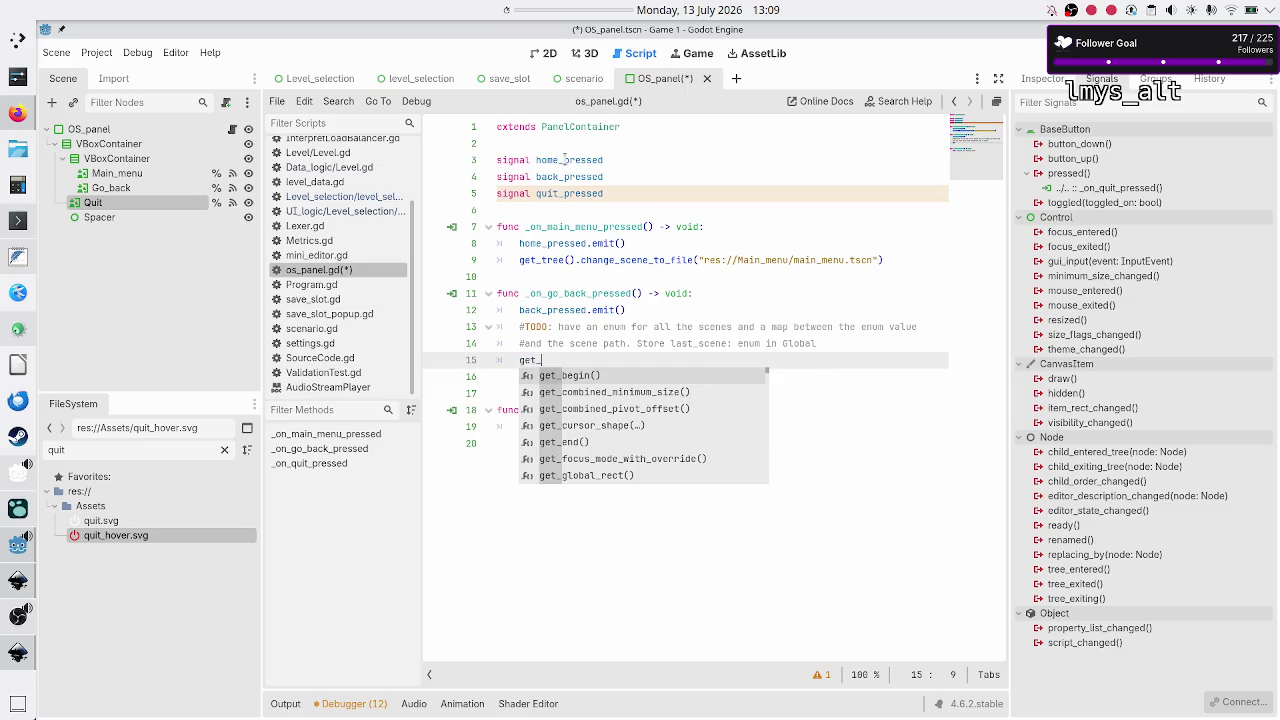
key(Down)
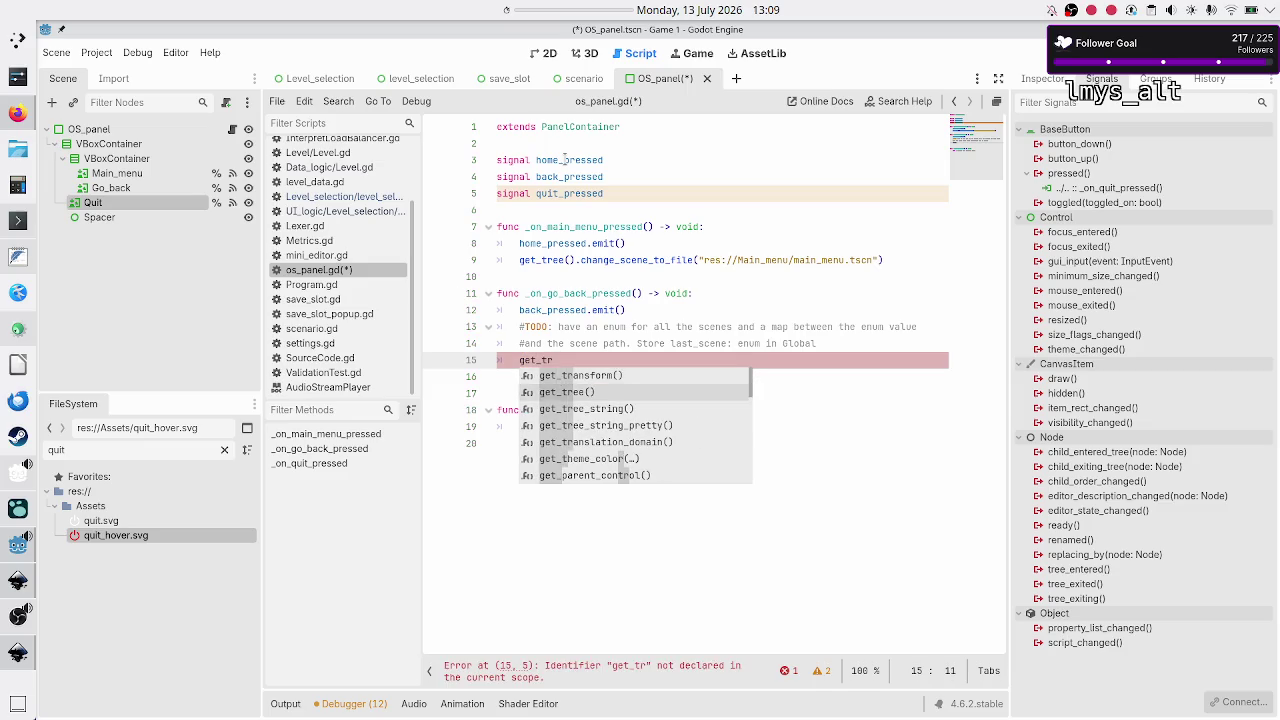
key(Return)
text(.change)
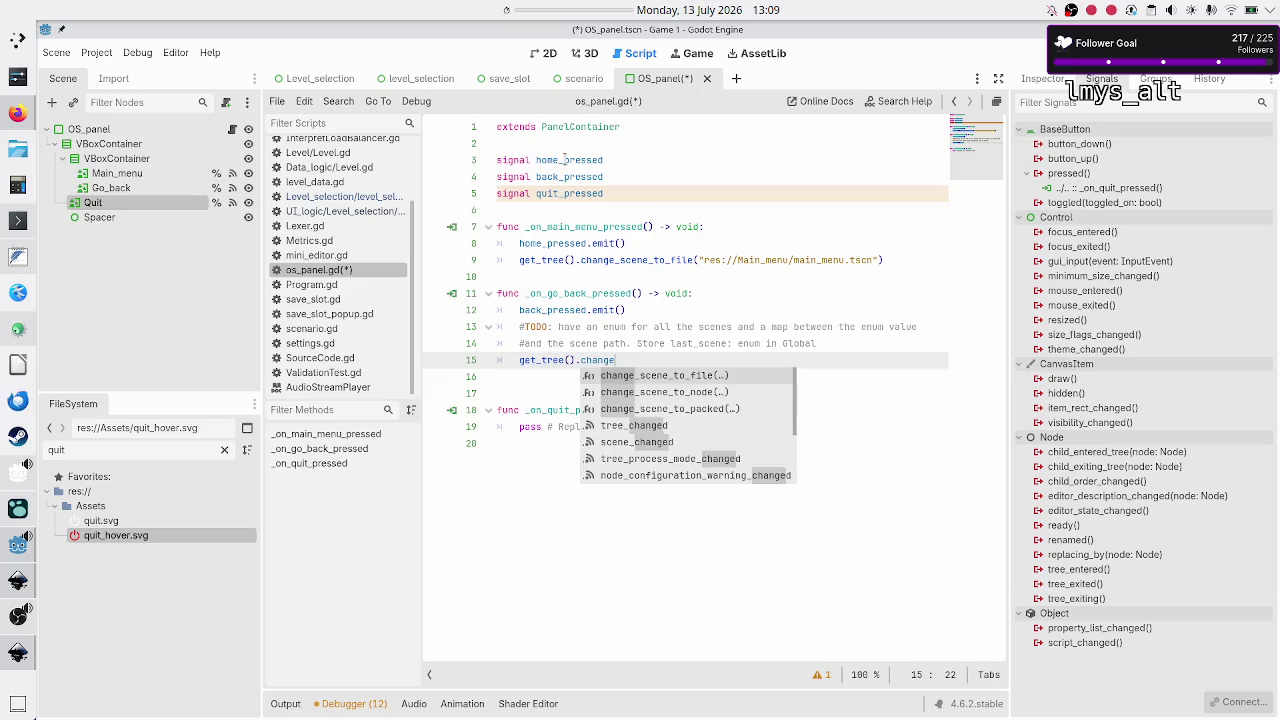
key(Return)
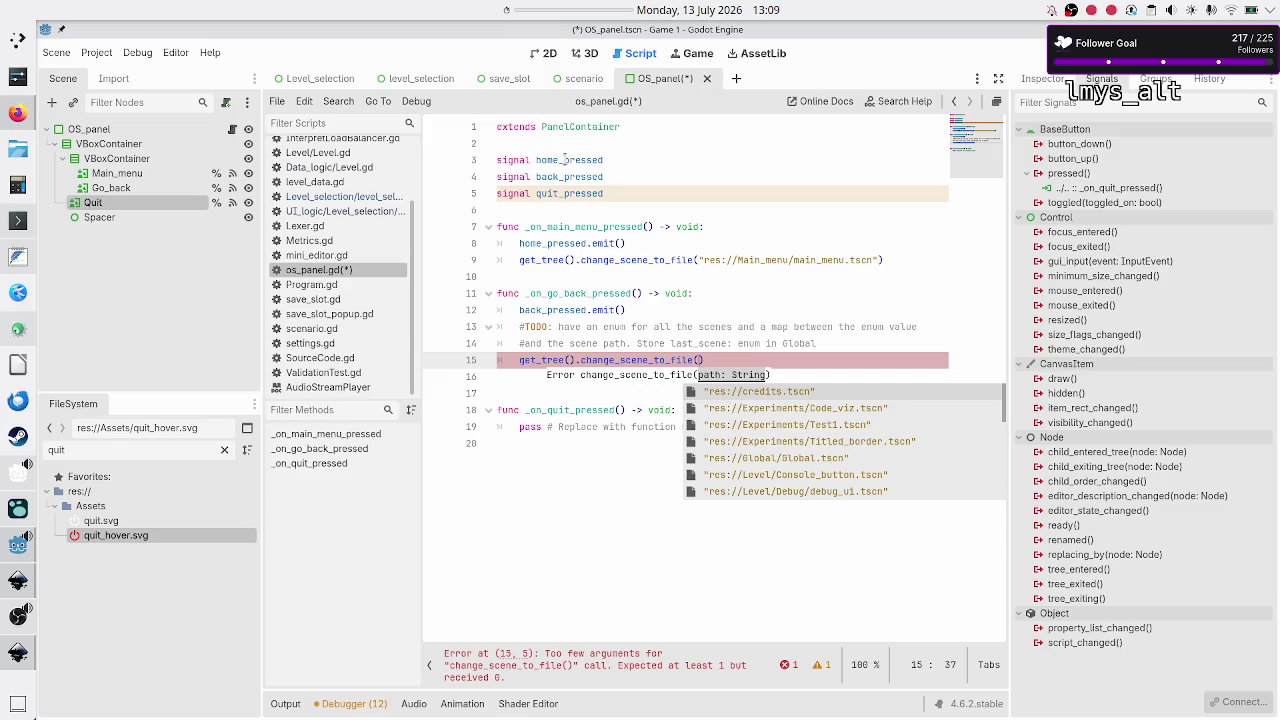
text(6.)
click(565, 159)
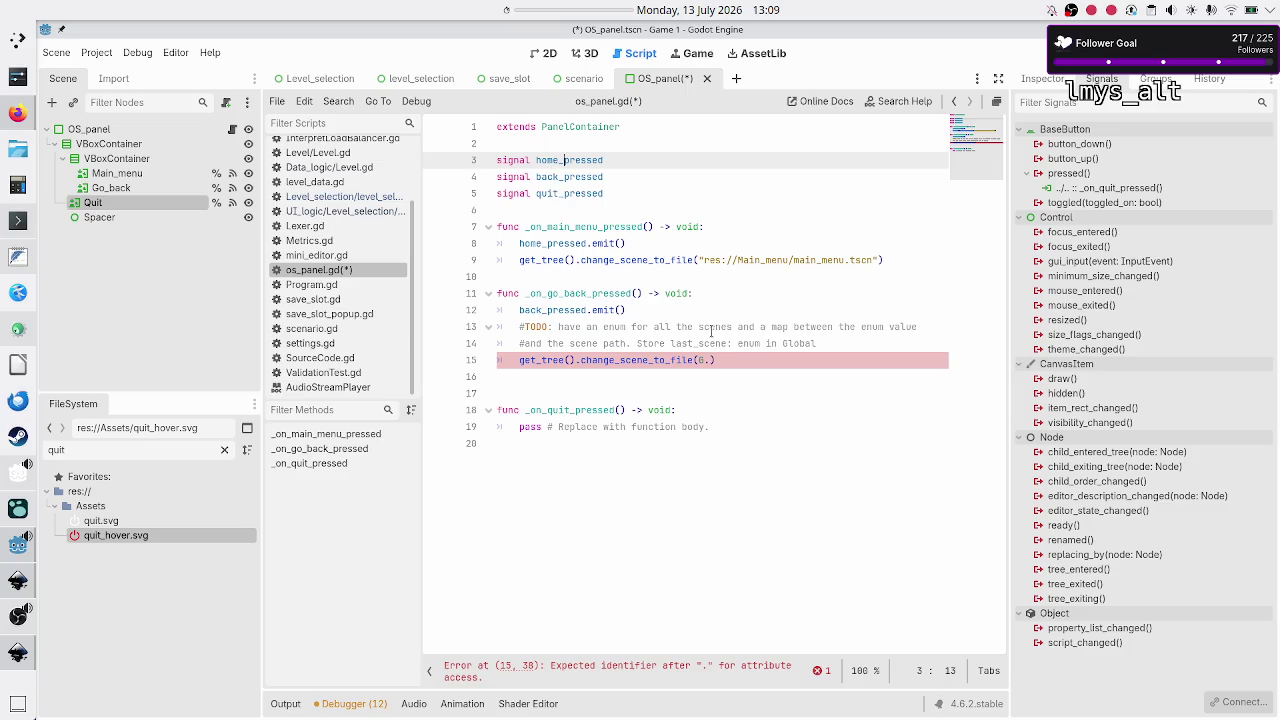
click(757, 365)
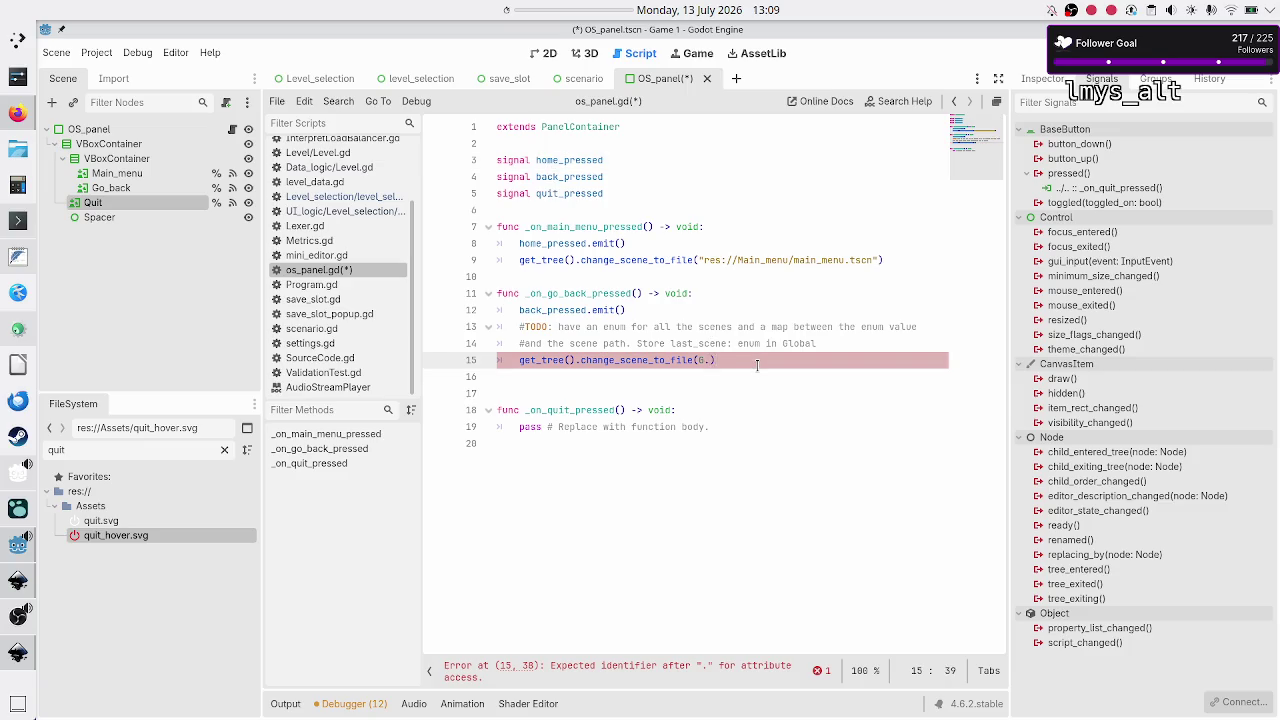
text(mapping[)
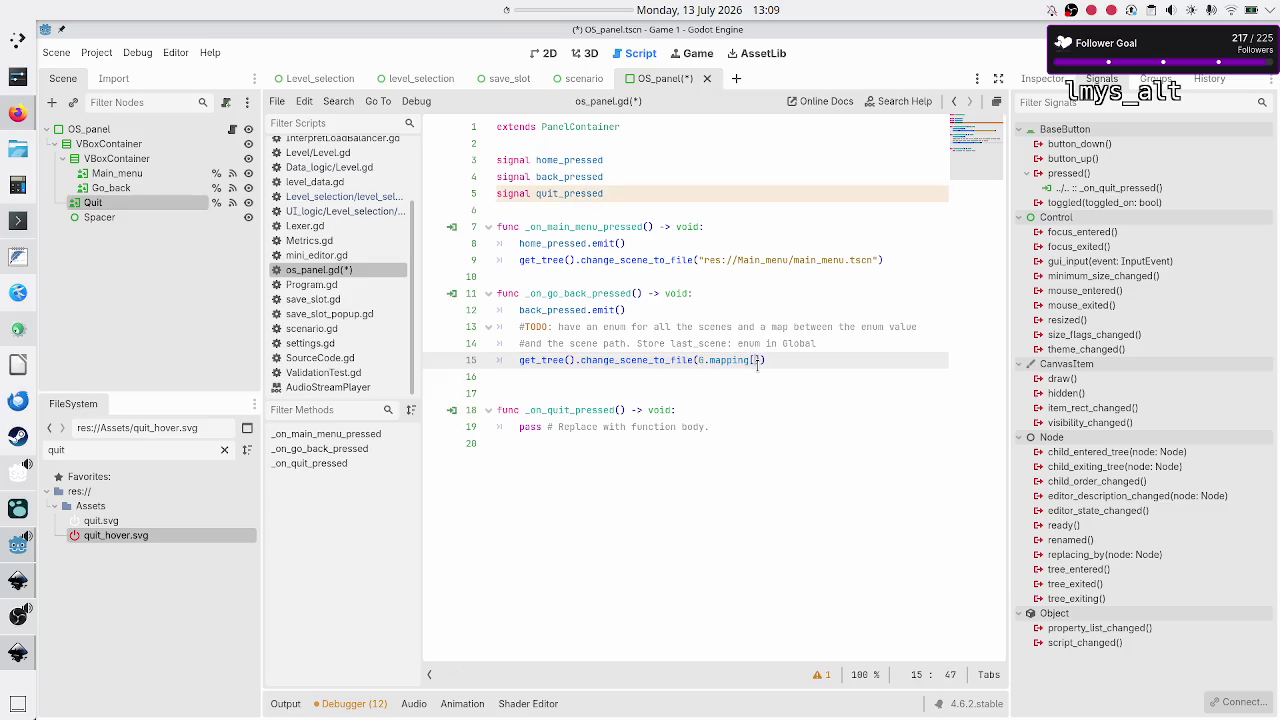
text(G.)
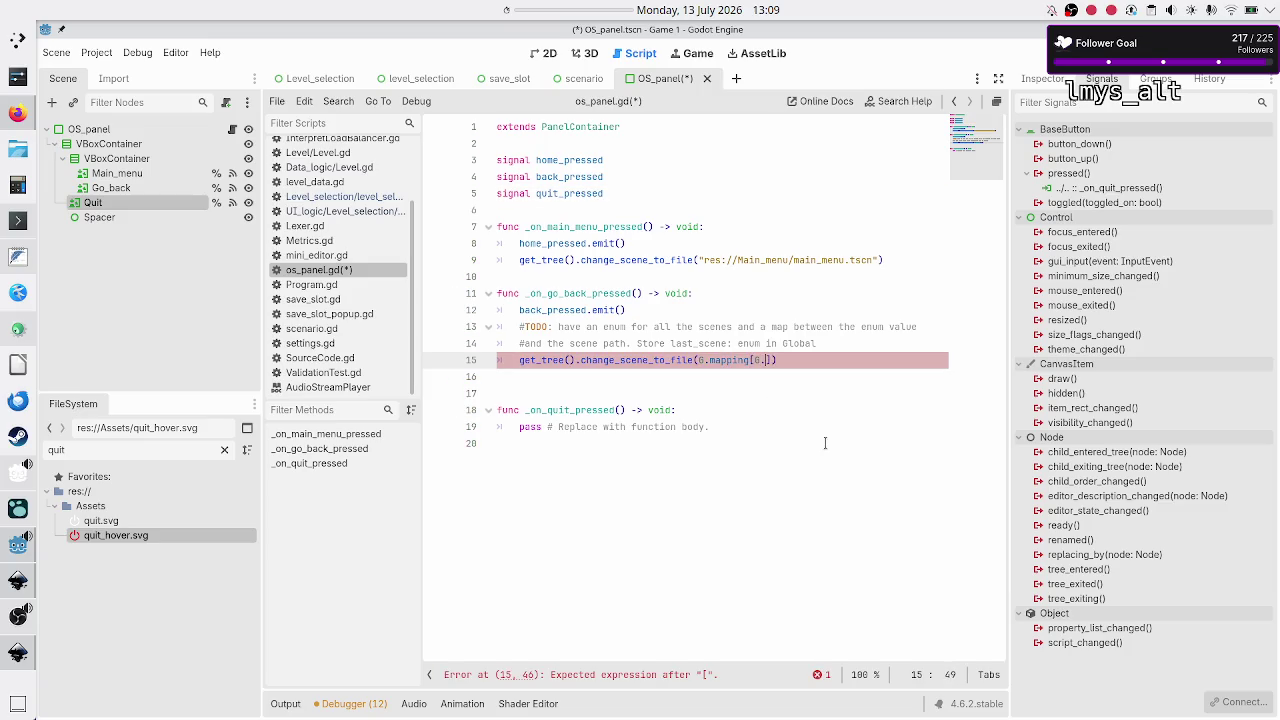
text(last_scene)
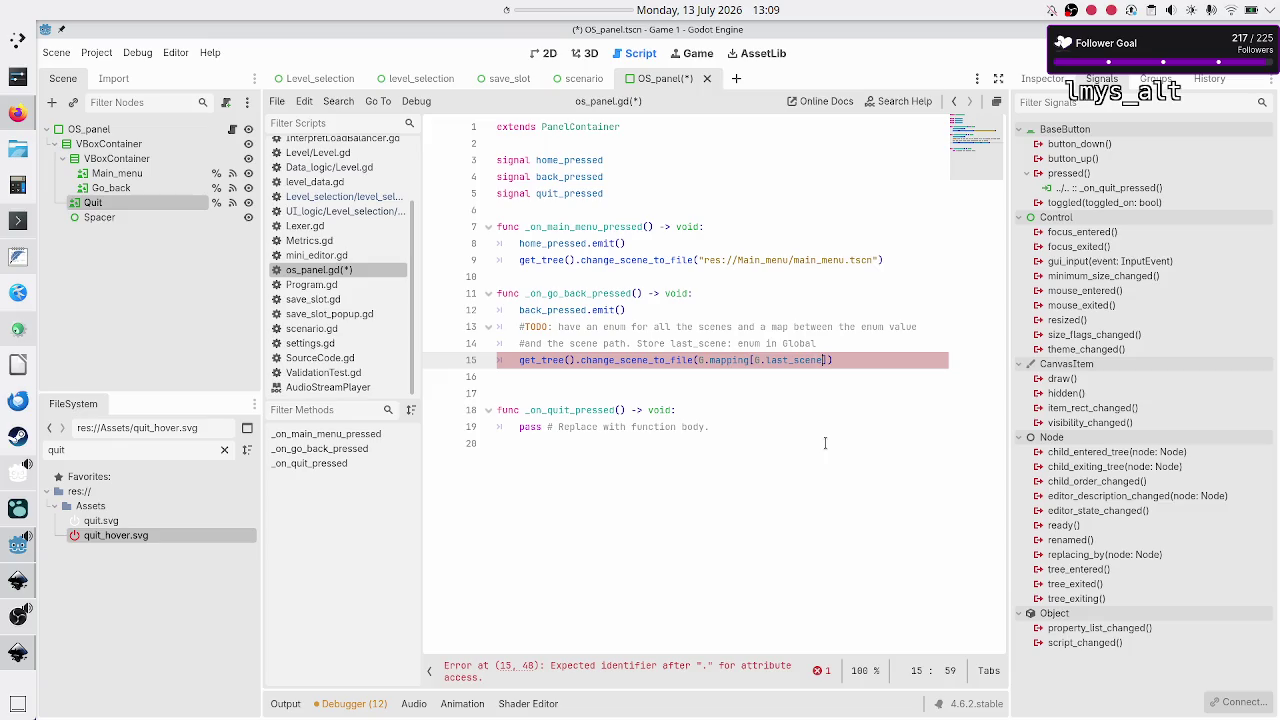
Step: Comment out the scene-change line with a leading #
key(shift+Left)
key(shift+Left)
key(shift+Left)
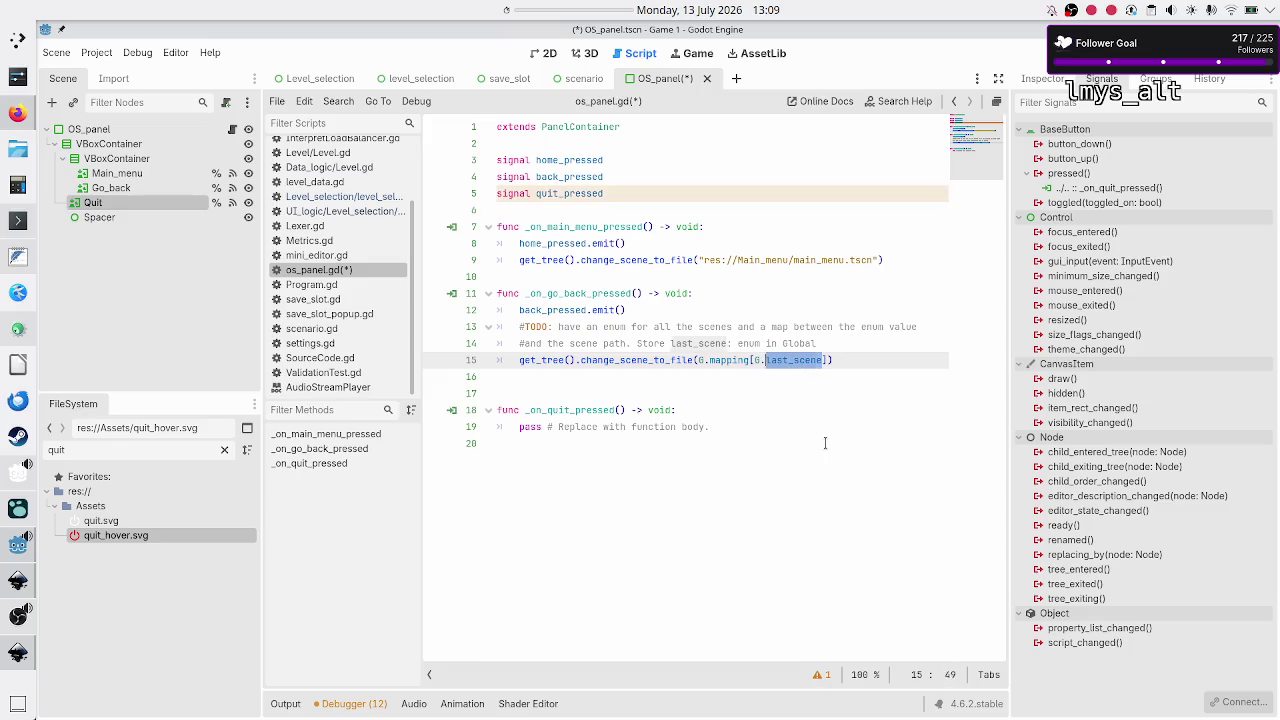
key(Left)
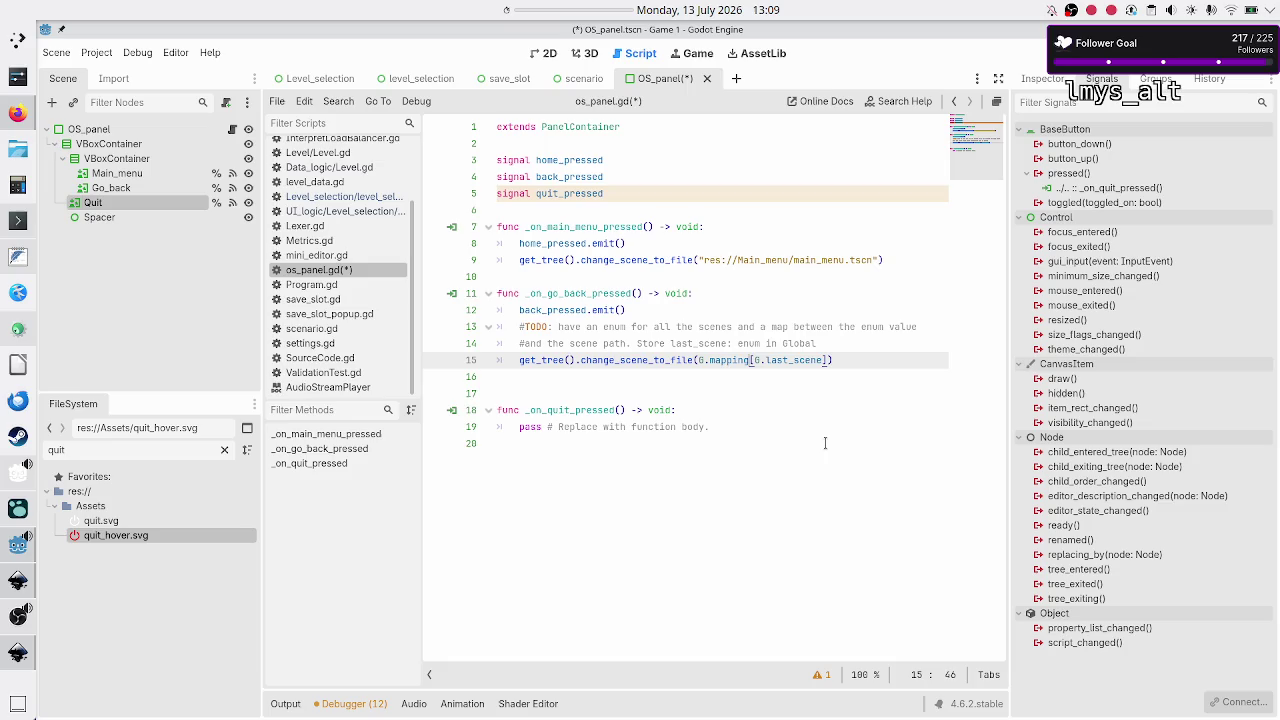
key(Right)
key(Right)
key(Right)
key(Right)
key(Right)
key(Right)
key(Down)
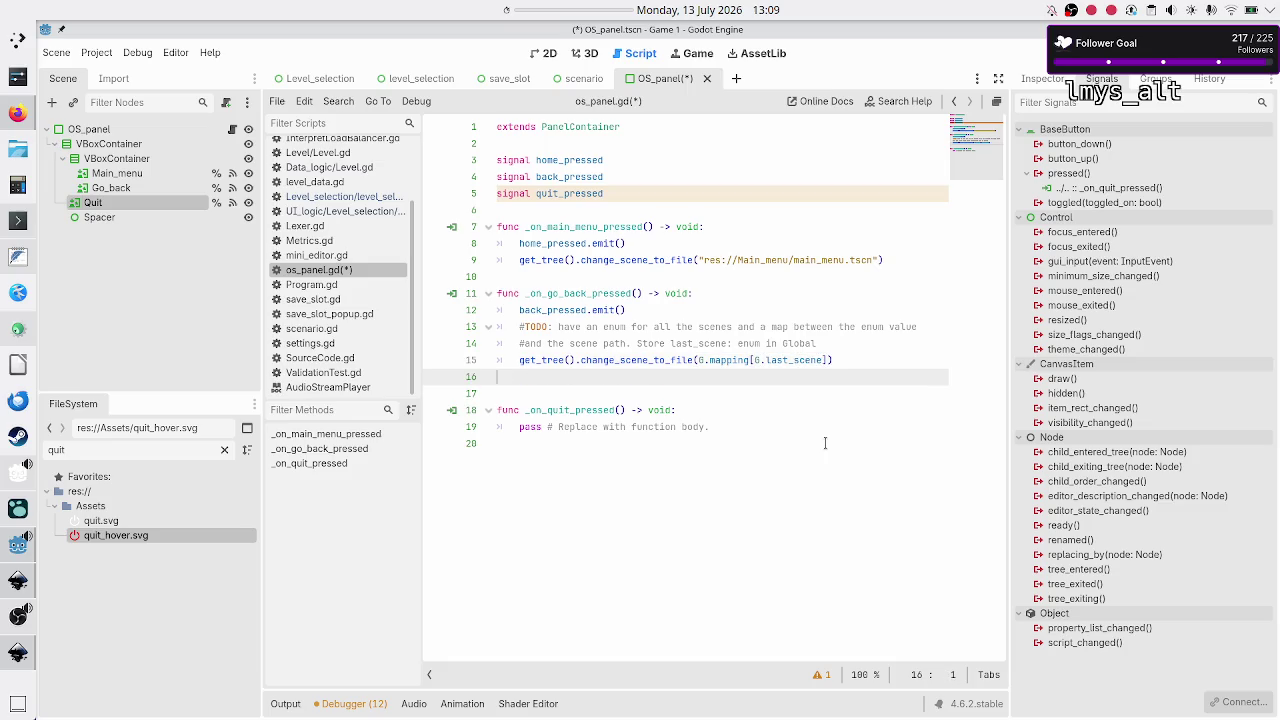
key(Up)
key(Home)
text(#)
key(Down)
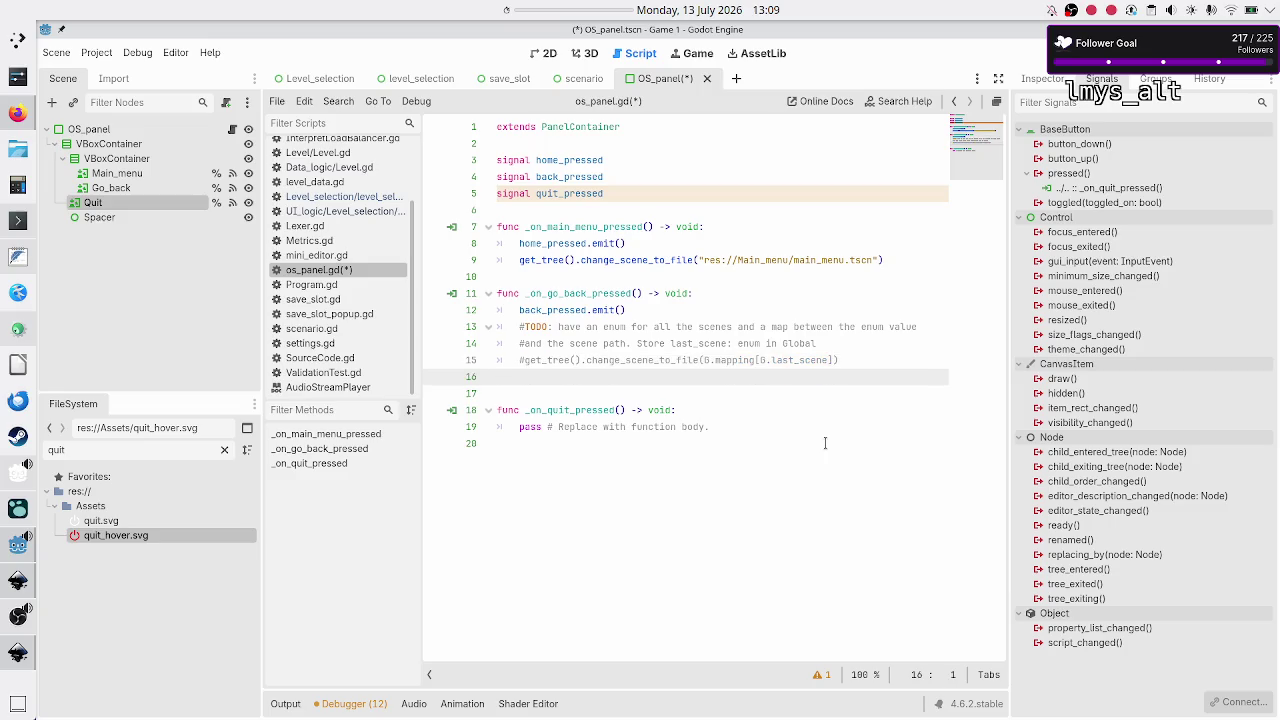
key(Down)
key(Down)
key(Down)
key(Up)
key(Up)
key(Up)
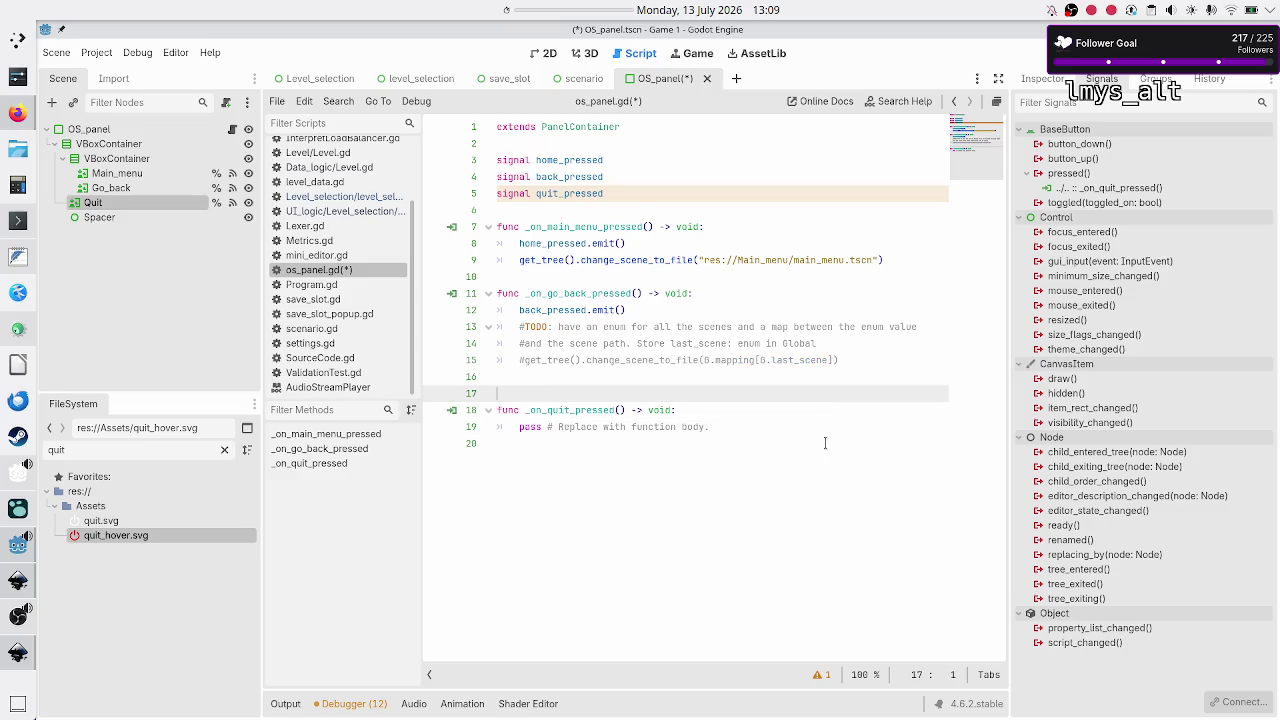
Step: Remove the extra empty line and replace the quit handler's pass with quit_pressed.emit()
key(BackSpace)
key(Down)
key(Down)
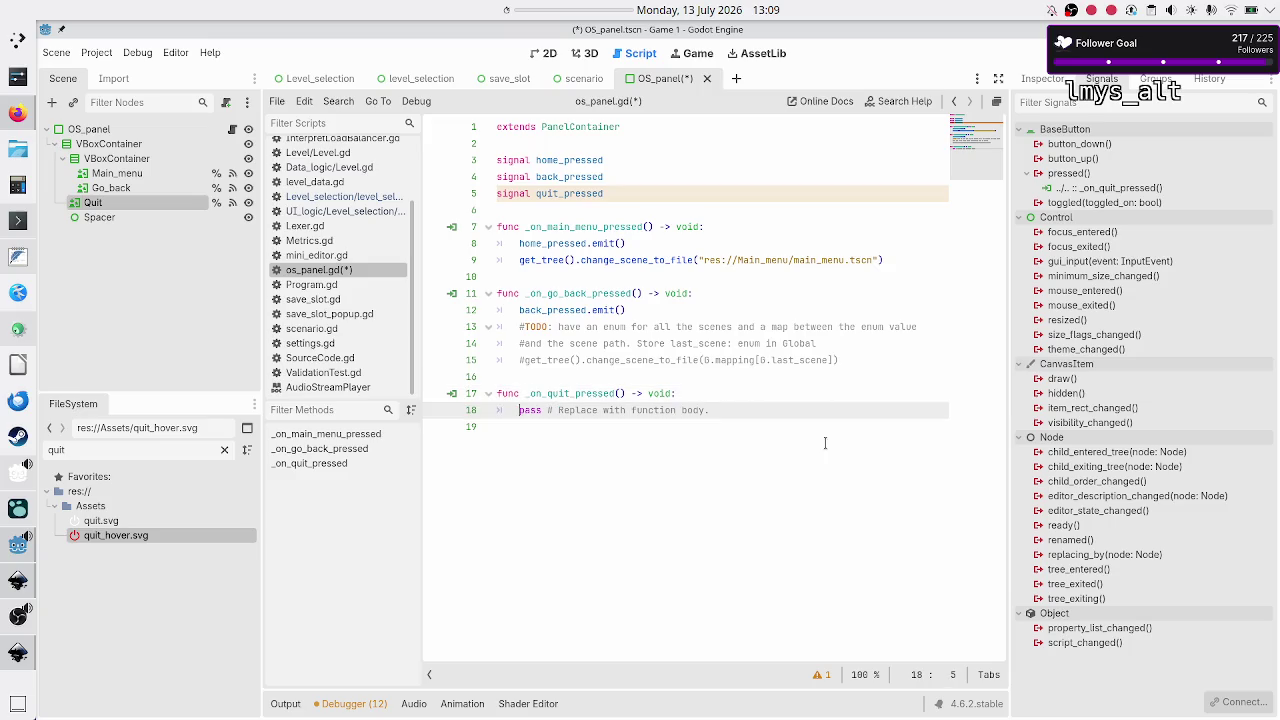
key(shift+End)
key(BackSpace)
text(quit_)
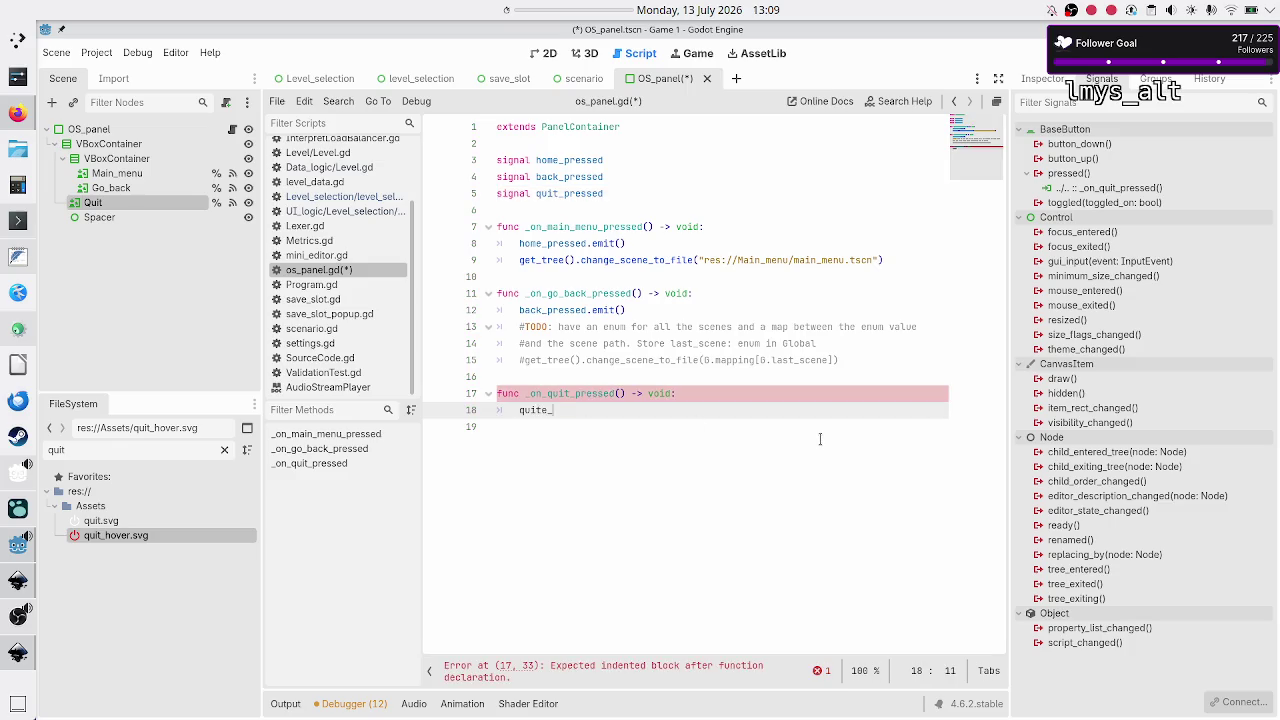
text(pressed.)
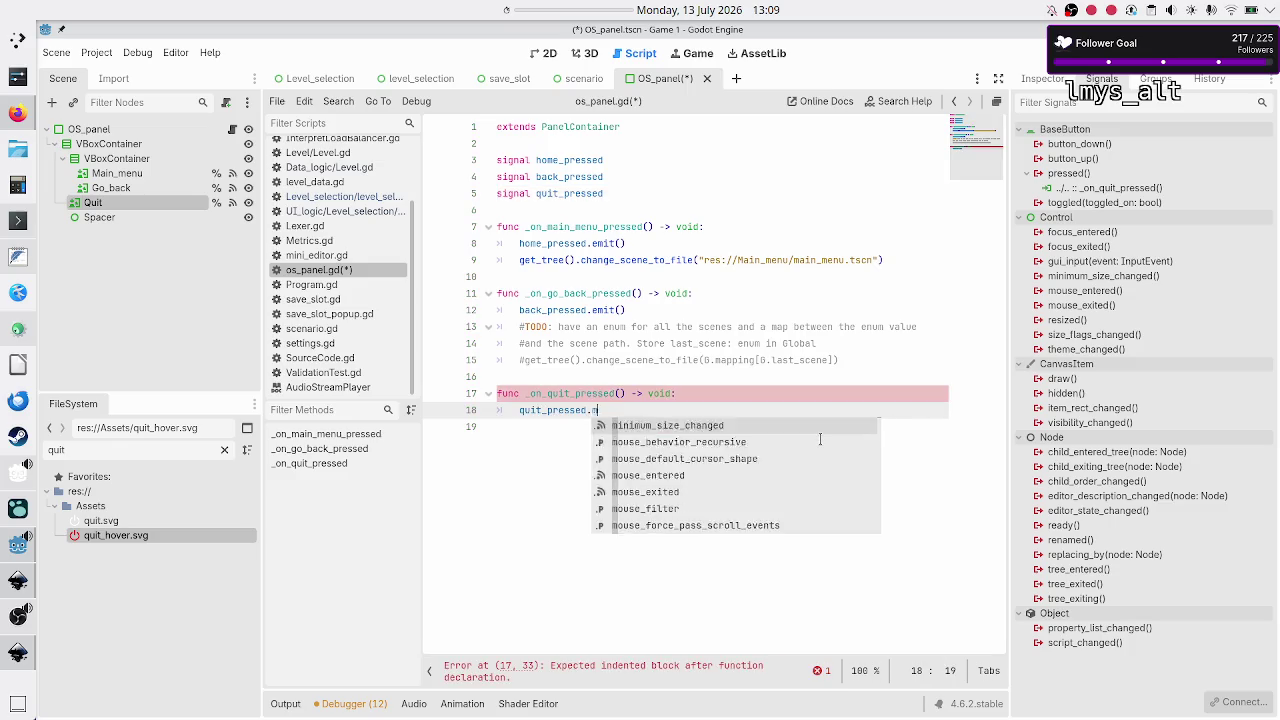
text(em)
key(Return)
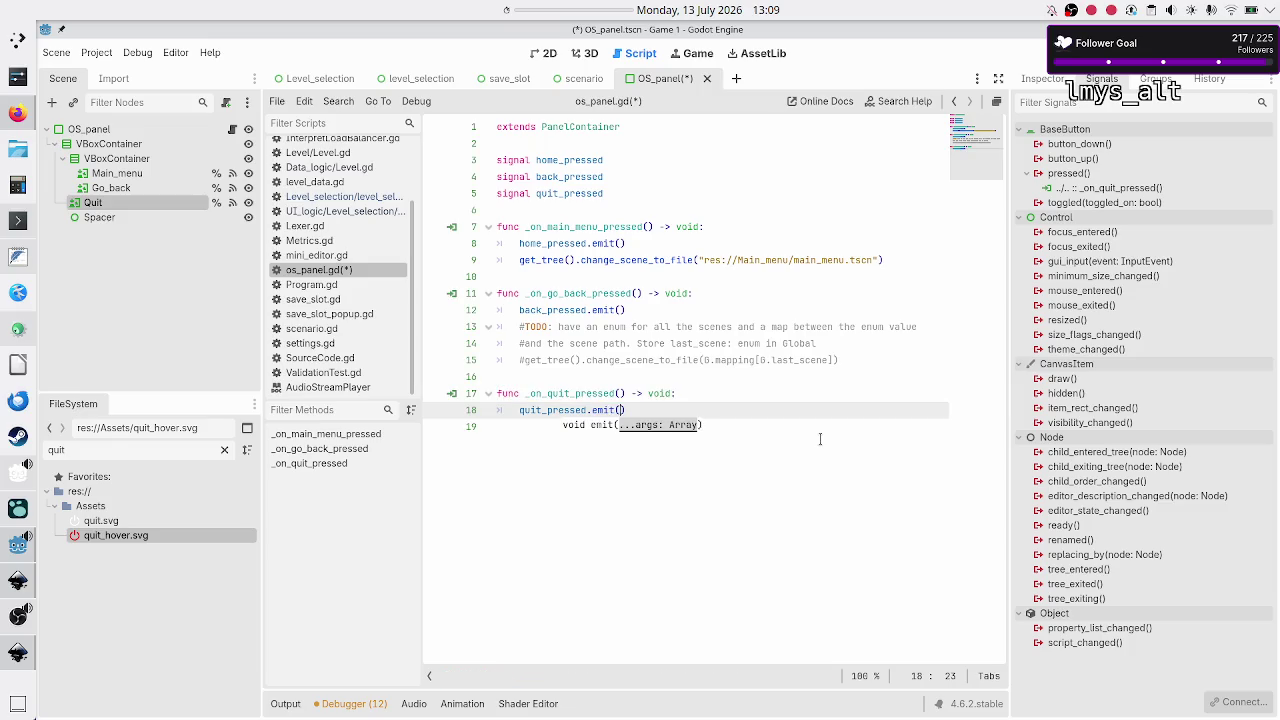
text())
key(Return)
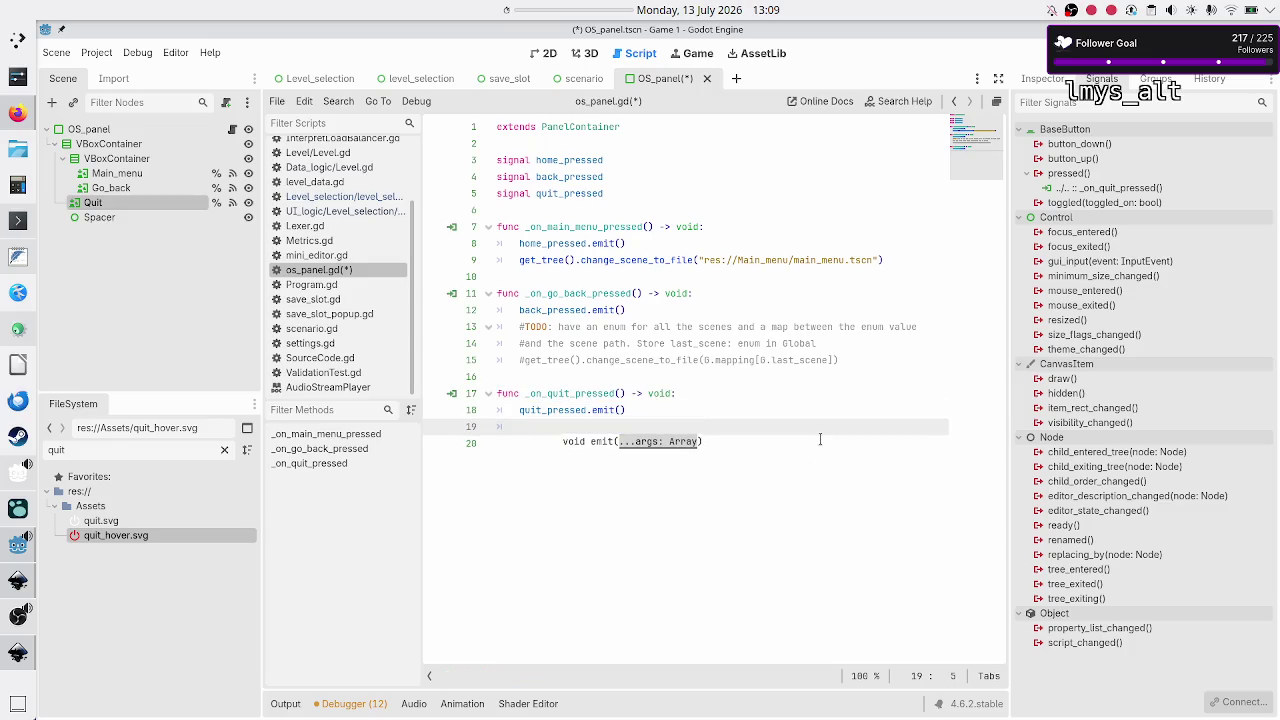
Step: Add get_tree().quit() after the emit, separated by a blank line
text(get_tr)
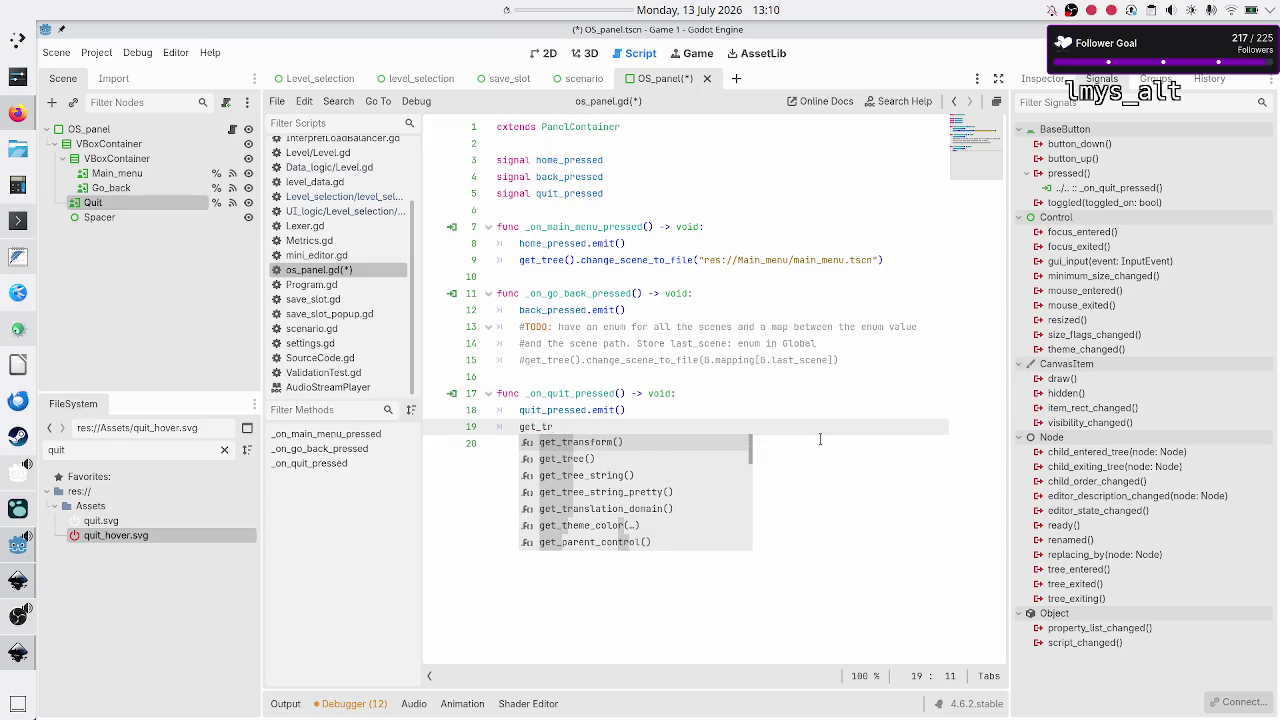
key(Down)
key(Return)
text(.)
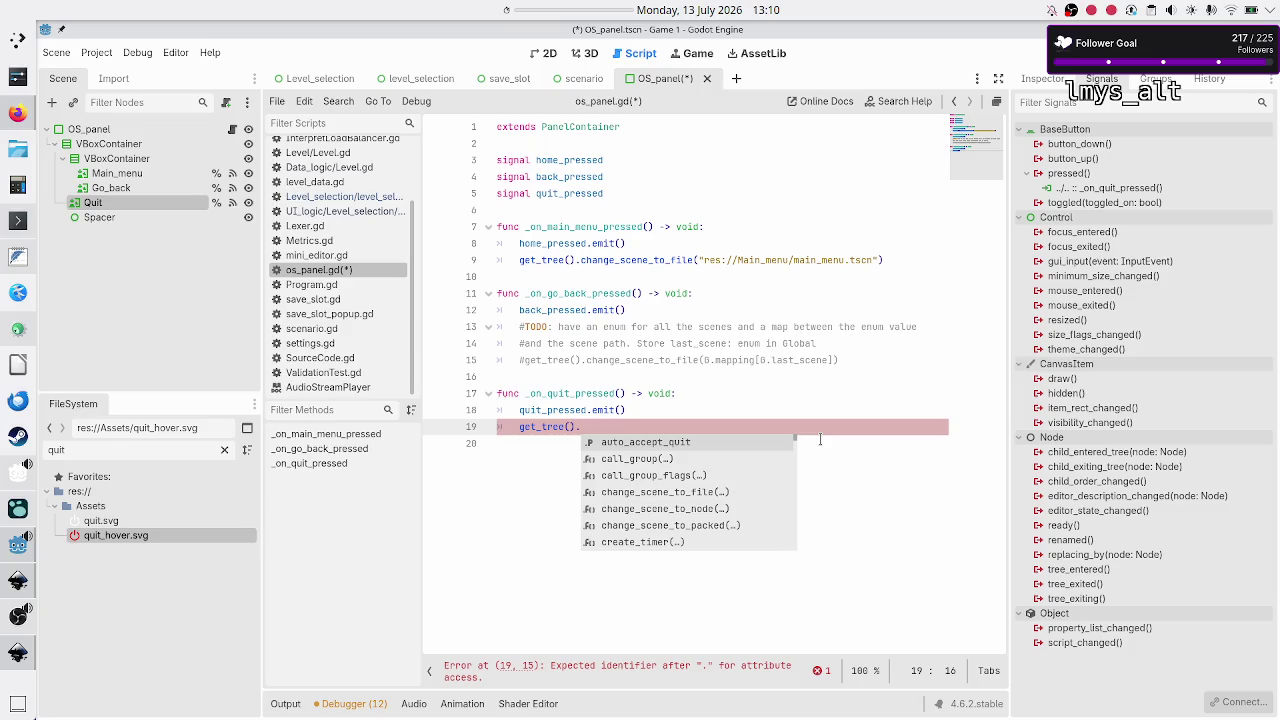
text(quit)
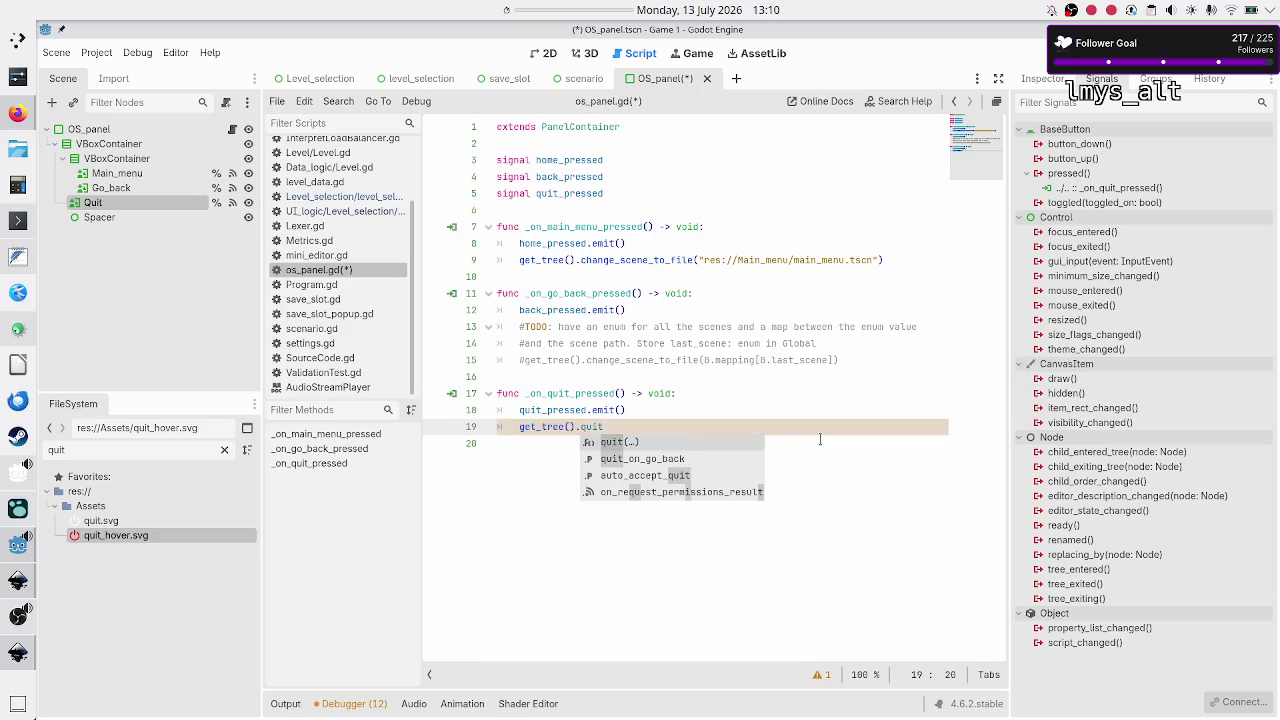
key(Return)
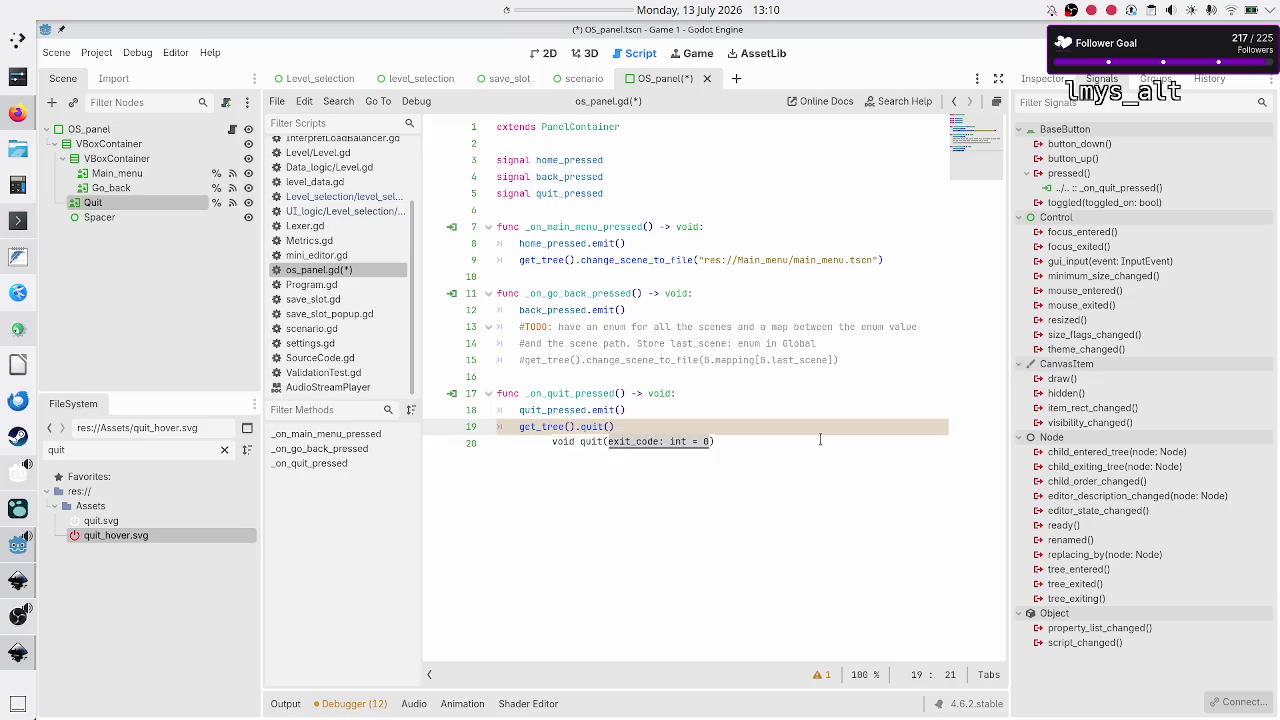
key(Down)
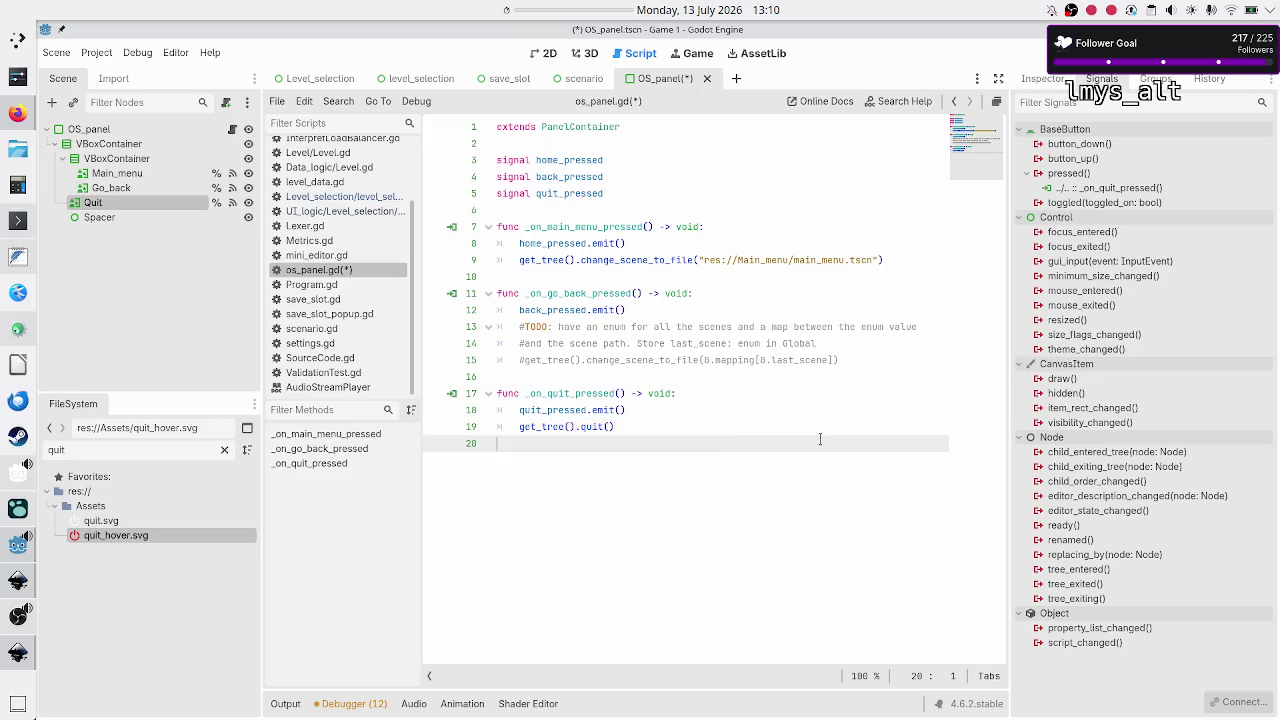
key(Up)
key(Up)
key(End)
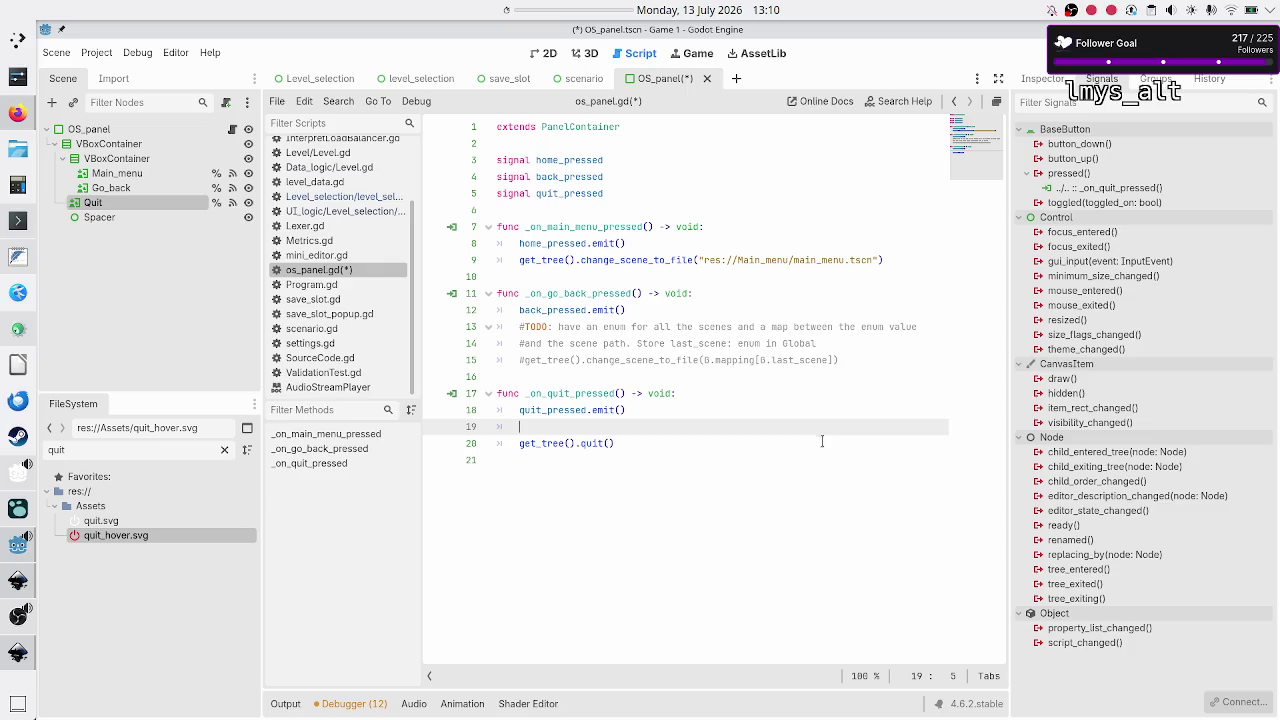
key(BackSpace)
key(BackSpace)
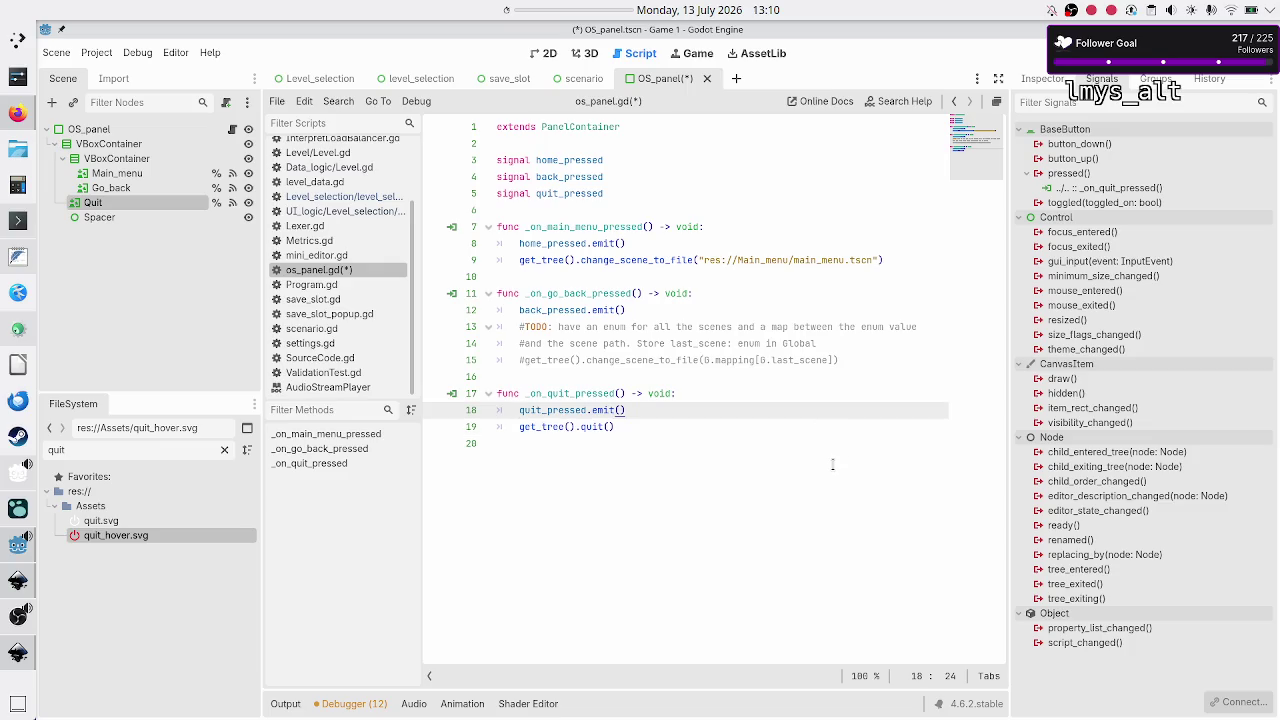
key(Return)
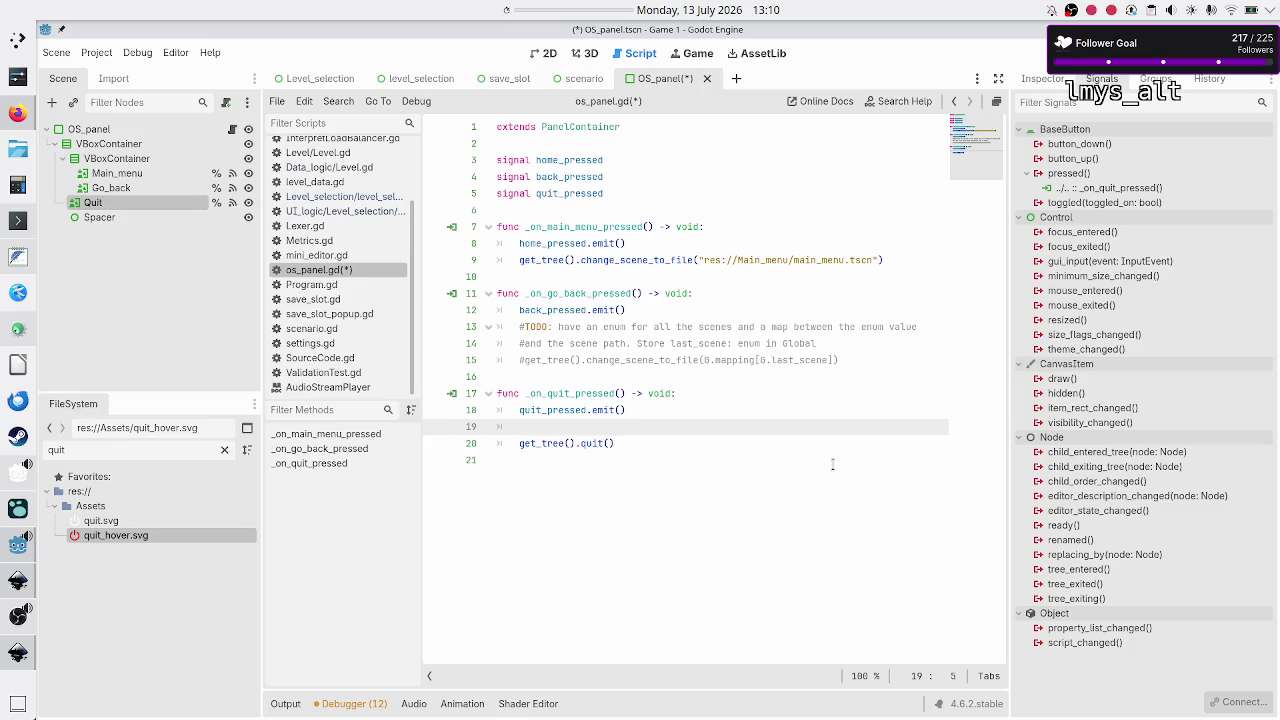
Step: Write an SFX-first question in the quit handler and paste it as a comment into the go-back handler
text(#do we a)
text(cpe)
text(uto qu)
text(do we n)
text(ed to play a)
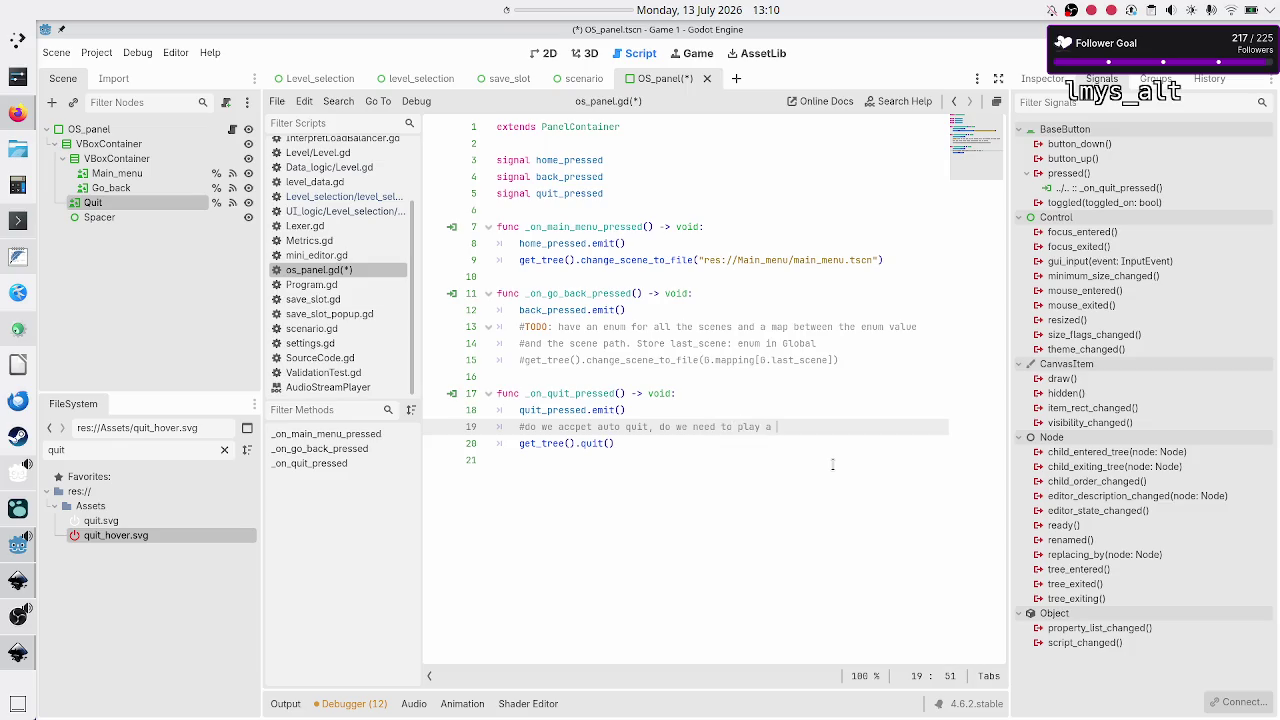
text(SF)
text( first)
key(shift+Left)
key(shift+Left)
key(shift+Left)
key(shift+Left)
key(shift+Left)
key(shift+Left)
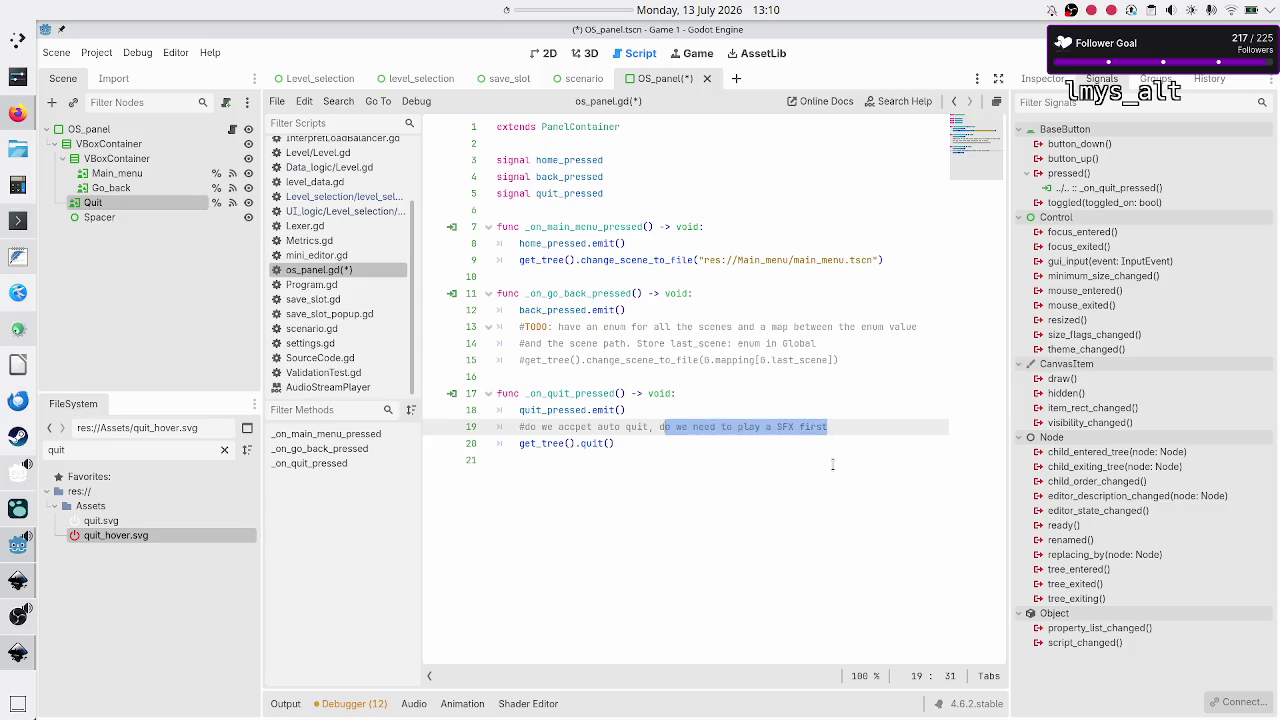
key(Up)
key(Up)
key(Up)
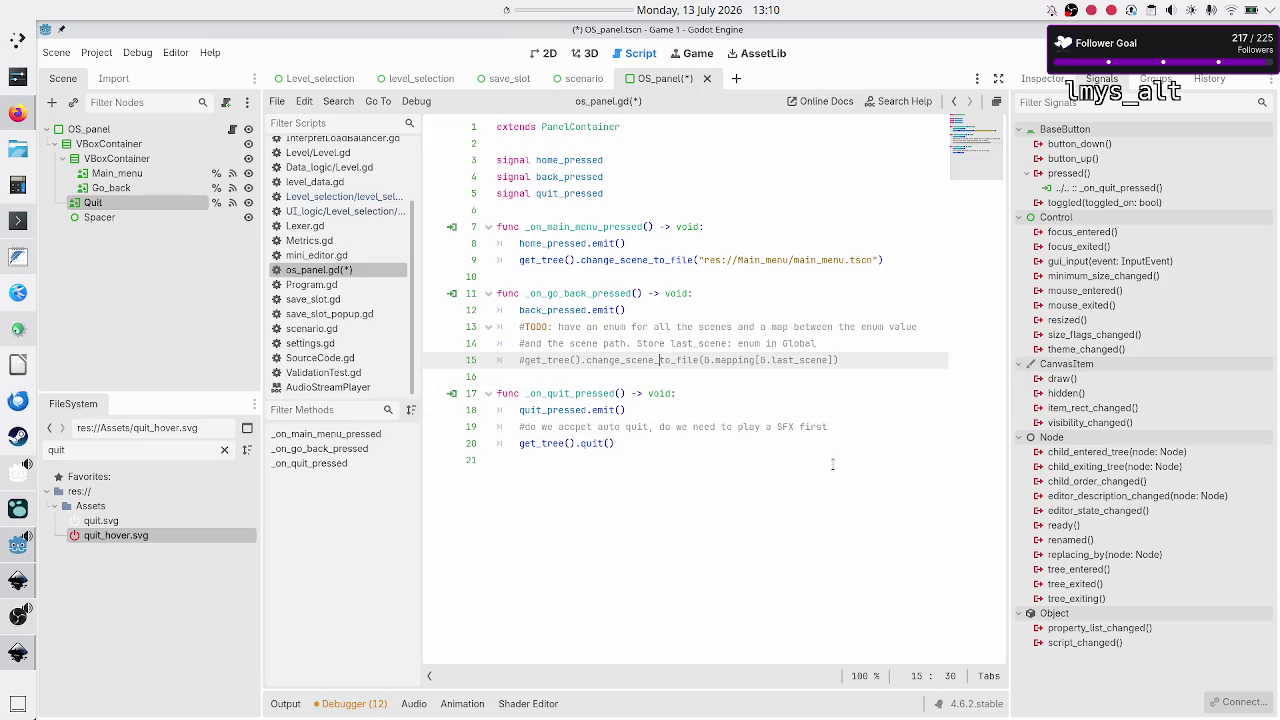
key(ctrl+shift+Return)
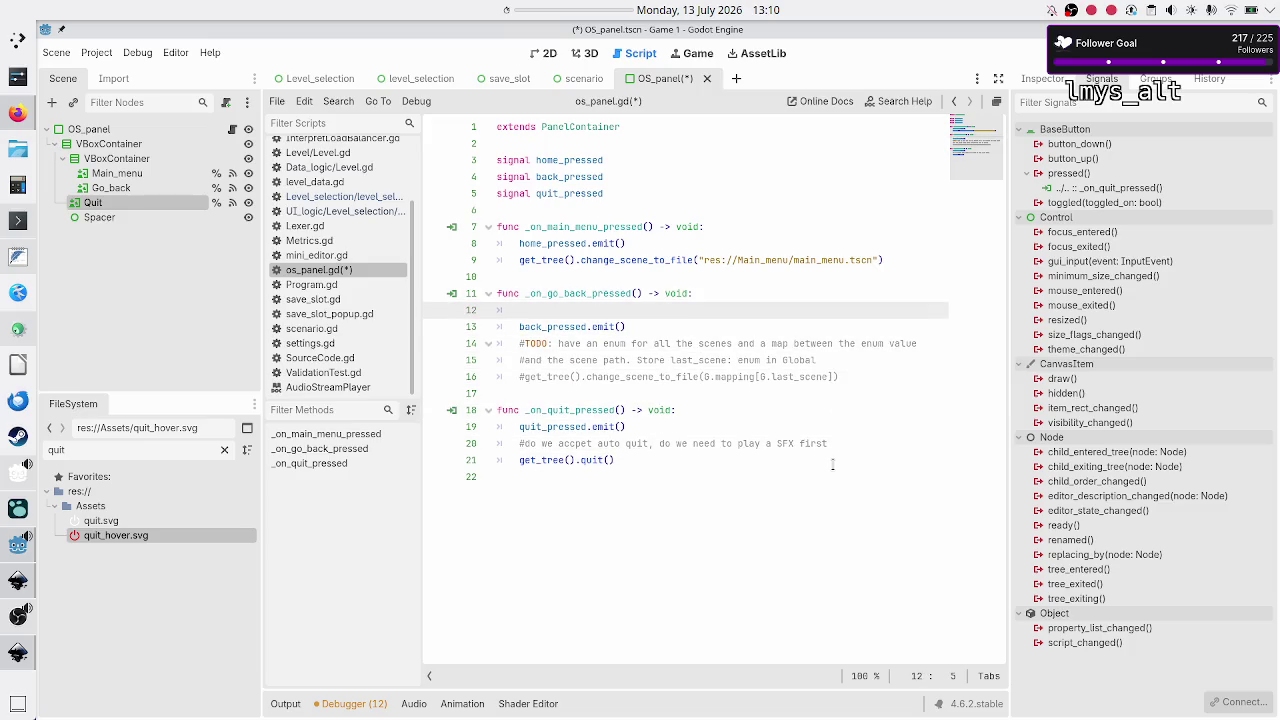
text(do we need to play a SFX first)
key(Home)
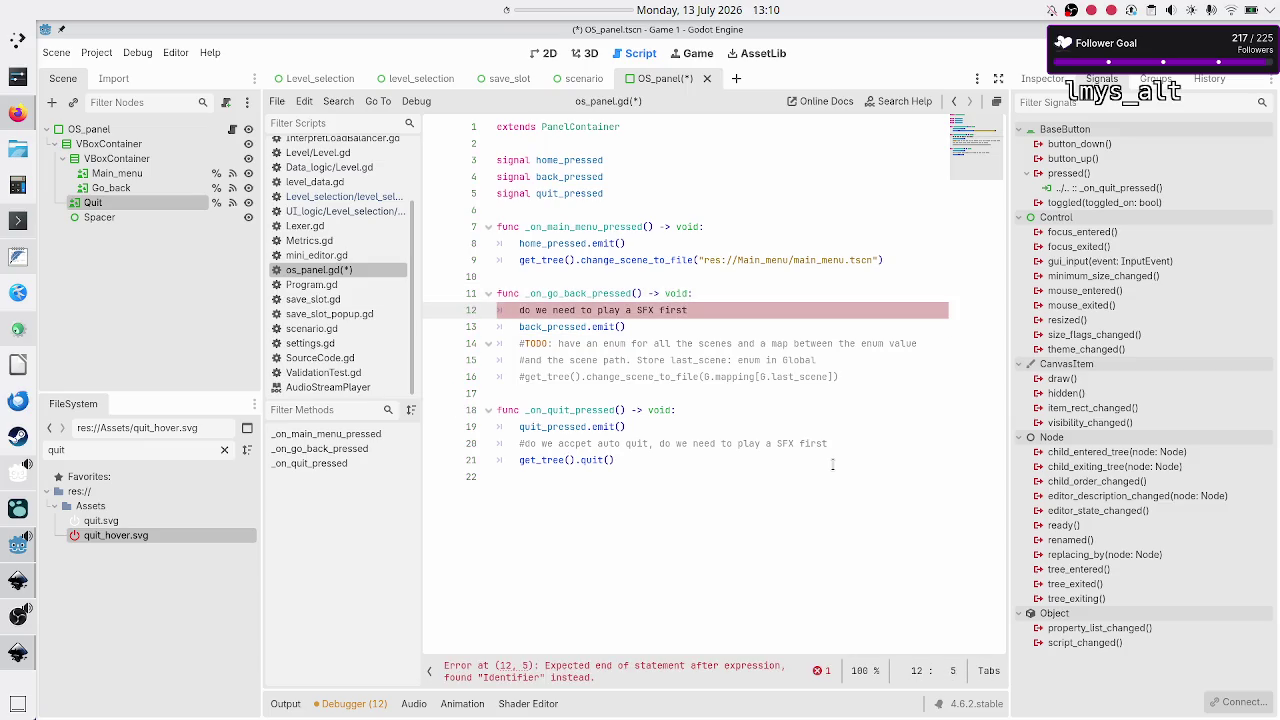
key(ctrl+k)
key(Up)
key(Up)
key(Up)
key(Up)
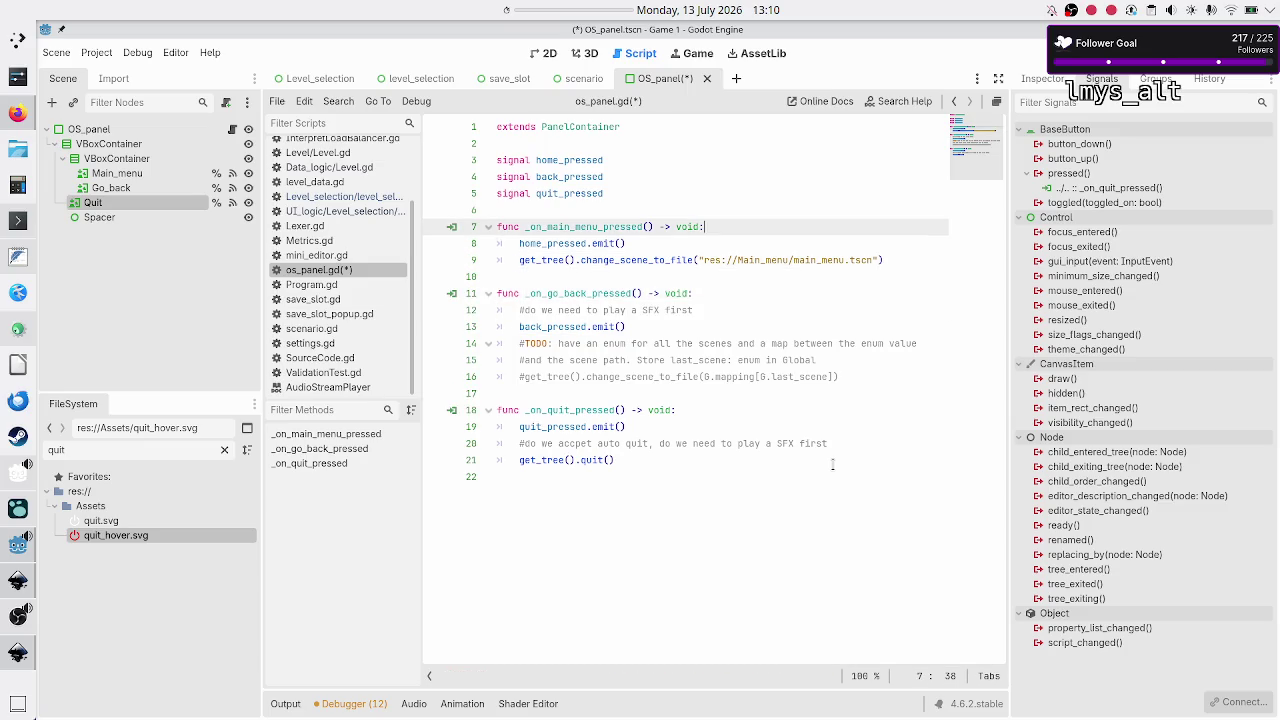
Step: Add the same SFX comment to the main-menu handler and save os_panel.gd
key(ctrl+shift+Return)
text(do we need to play a SFX first)
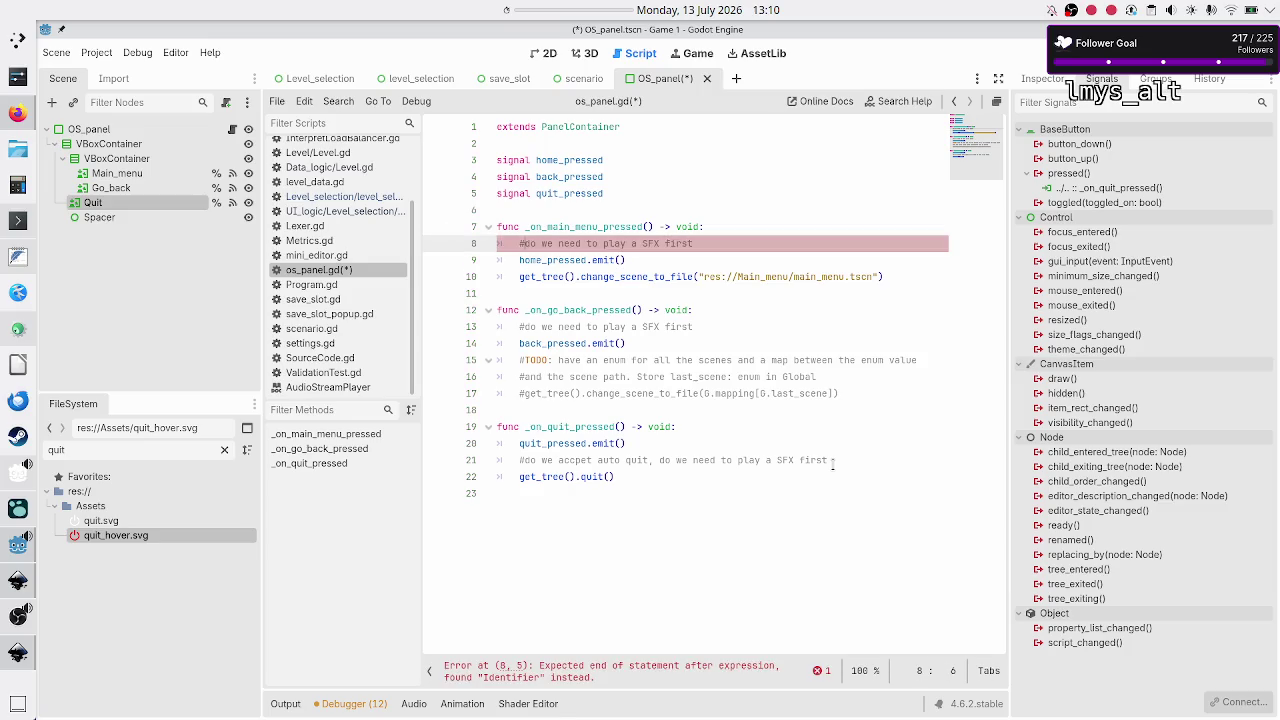
text(#)
key(Down)
key(Down)
key(Down)
key(Down)
key(Down)
key(Down)
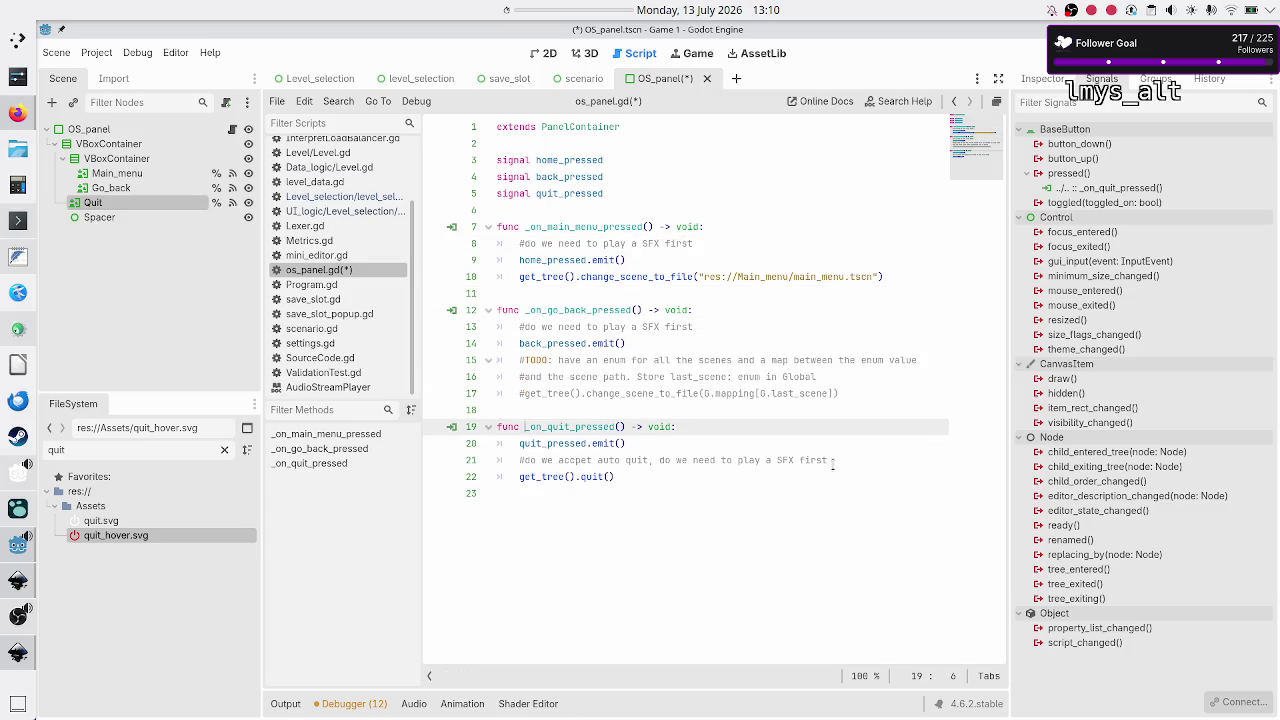
key(ctrl+s)
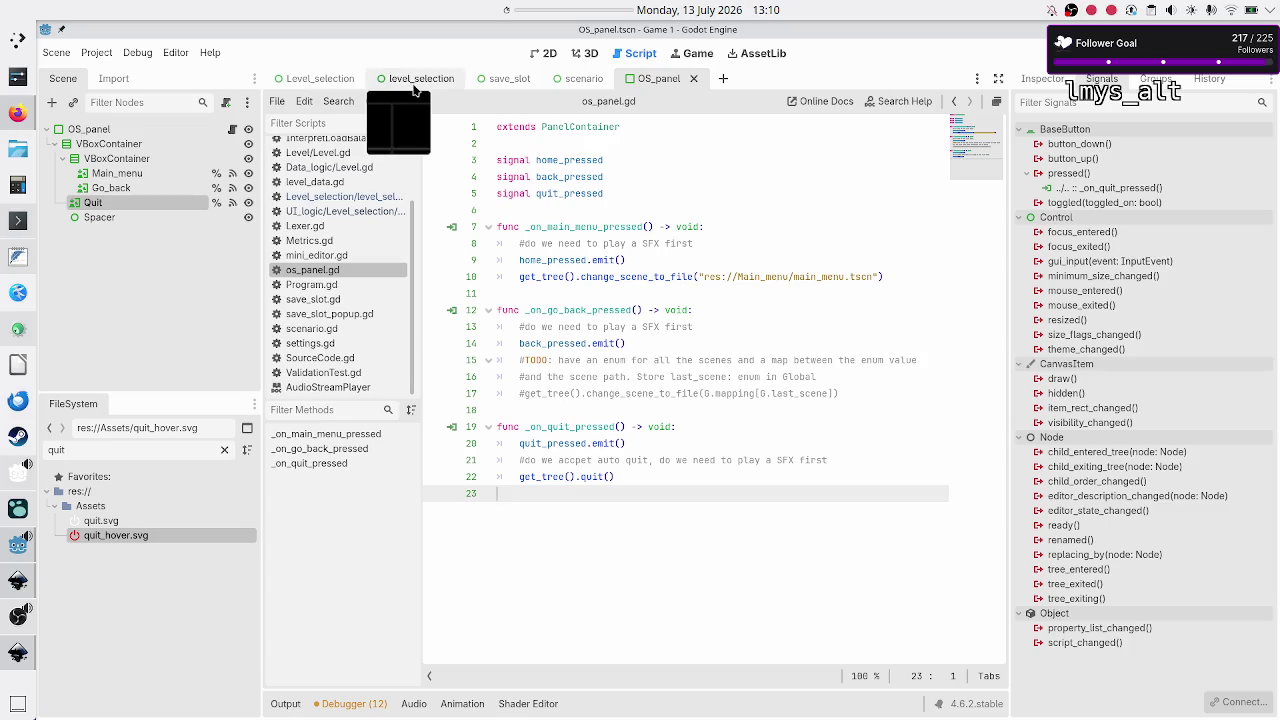
Step: Instance OS_panel.tscn under LevelSelection in the Level_selection scene's 2D view
click(351, 87)
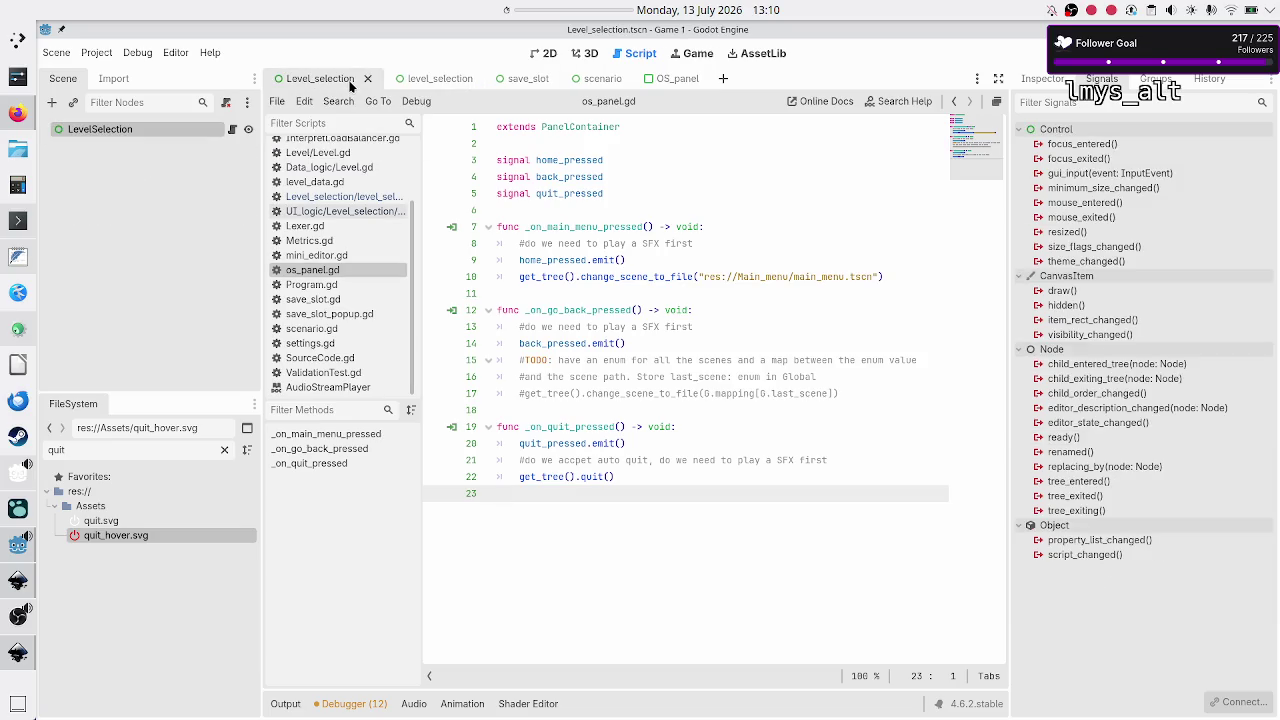
click(547, 53)
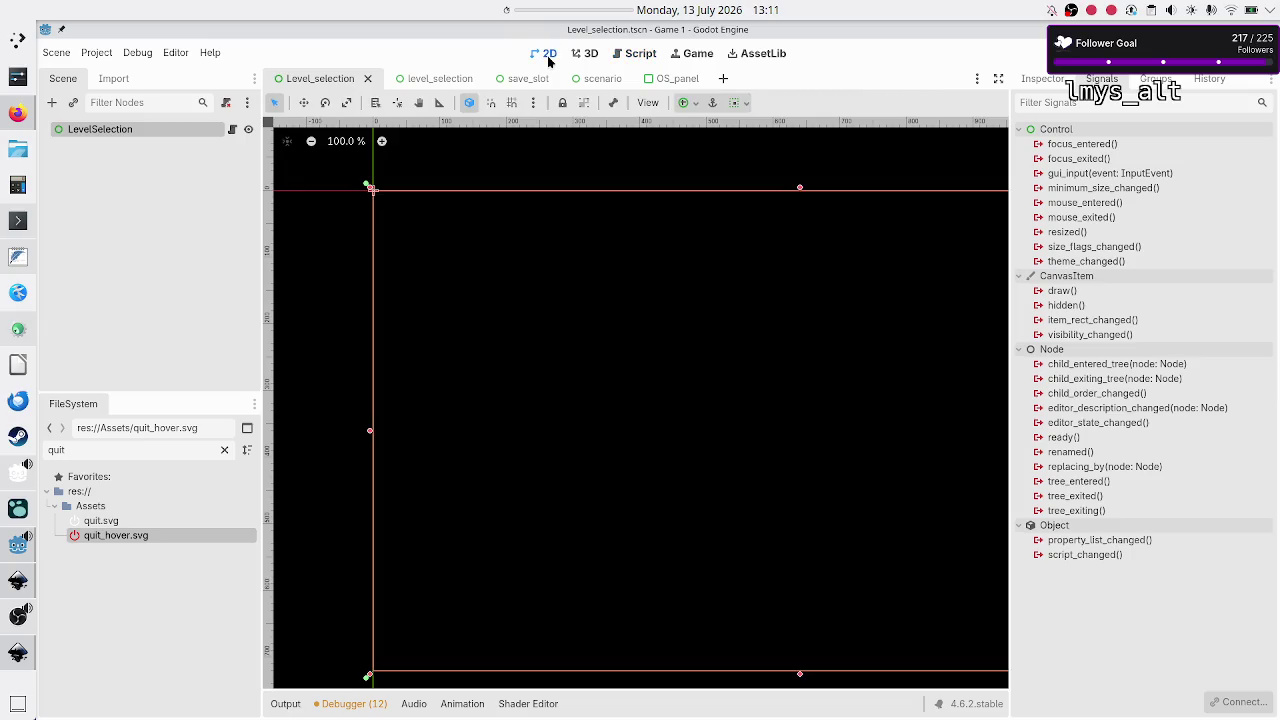
click(74, 103)
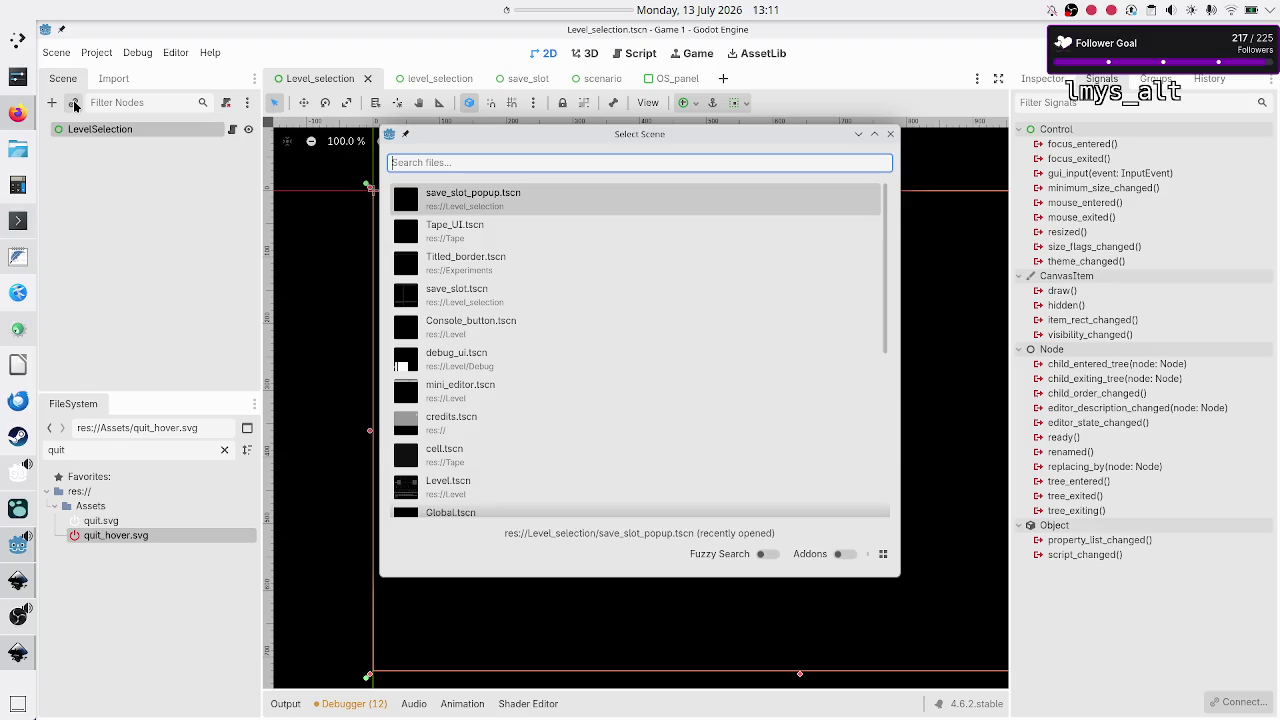
text(pan)
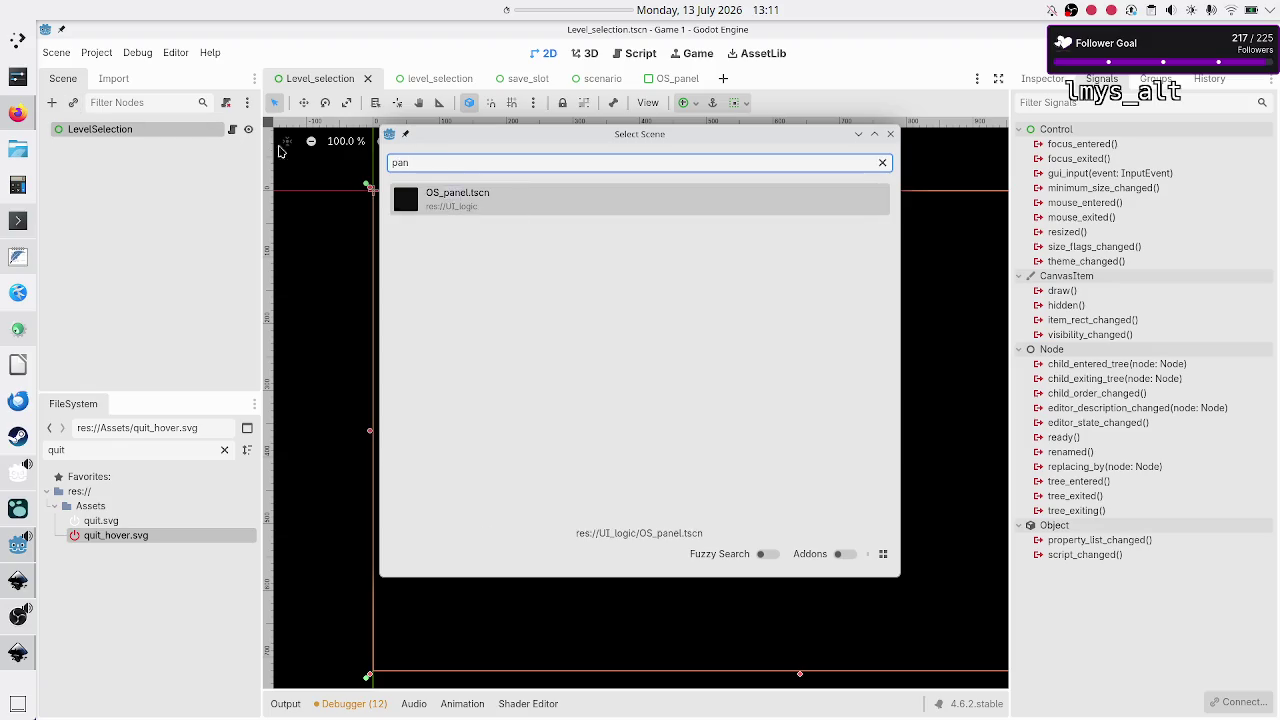
double_click(469, 205)
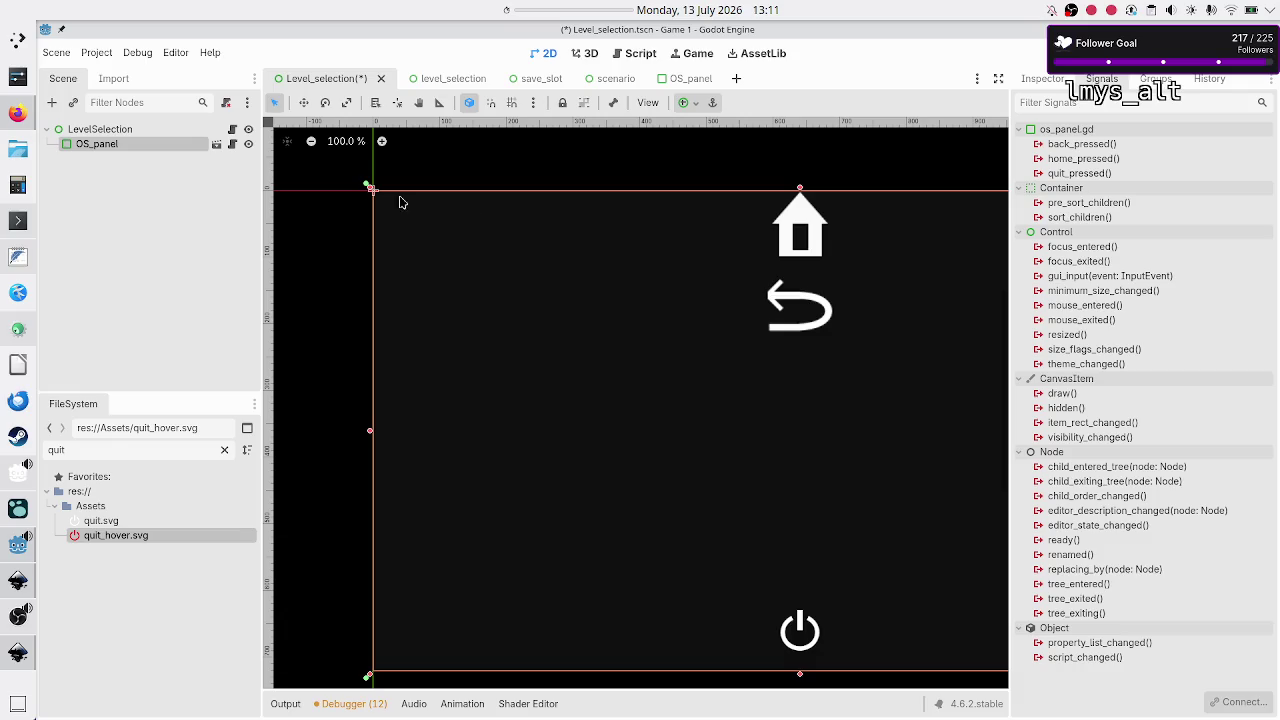
click(97, 200)
click(116, 131)
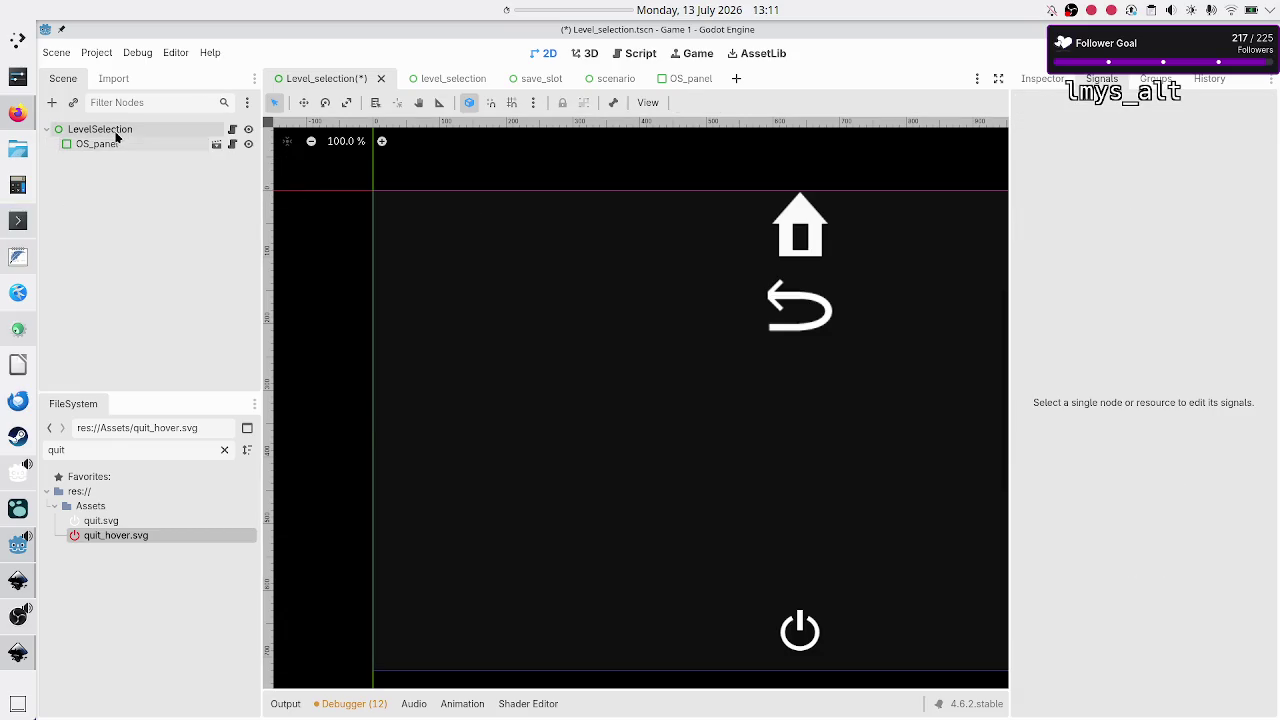
Step: Add an HBoxContainer under LevelSelection and move OS_panel inside it
click(53, 103)
text(hbox)
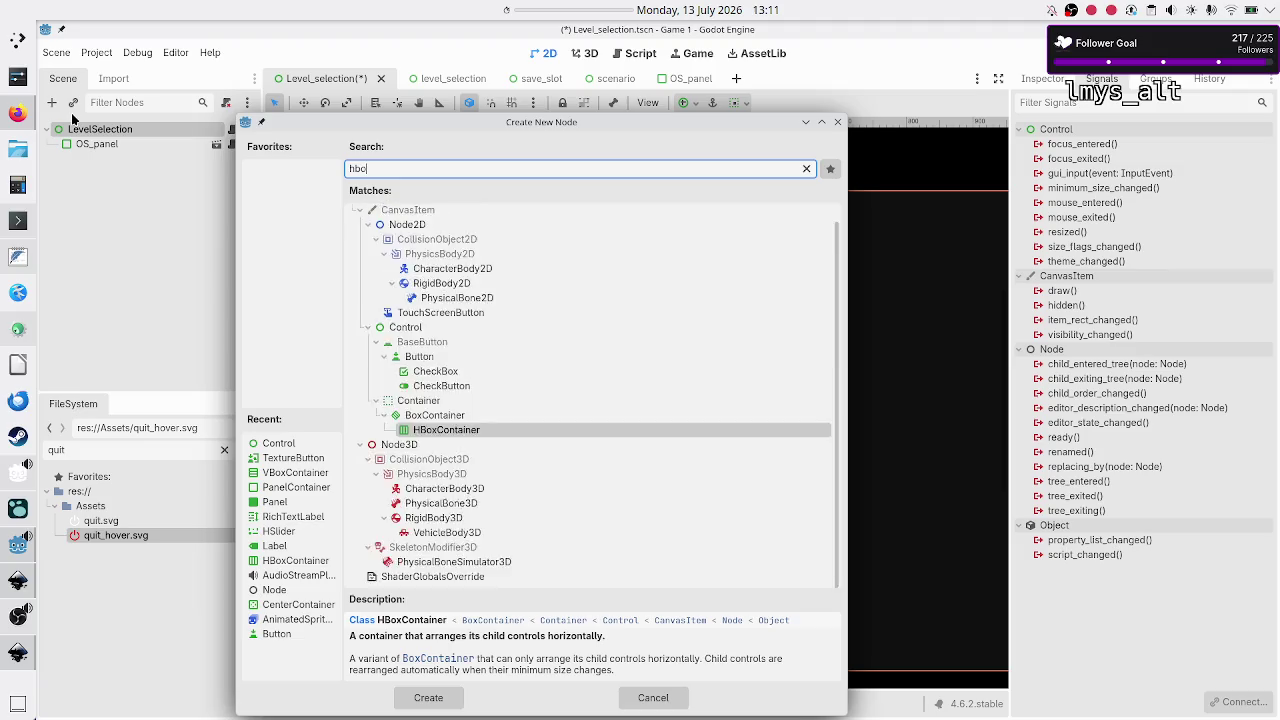
key(Return)
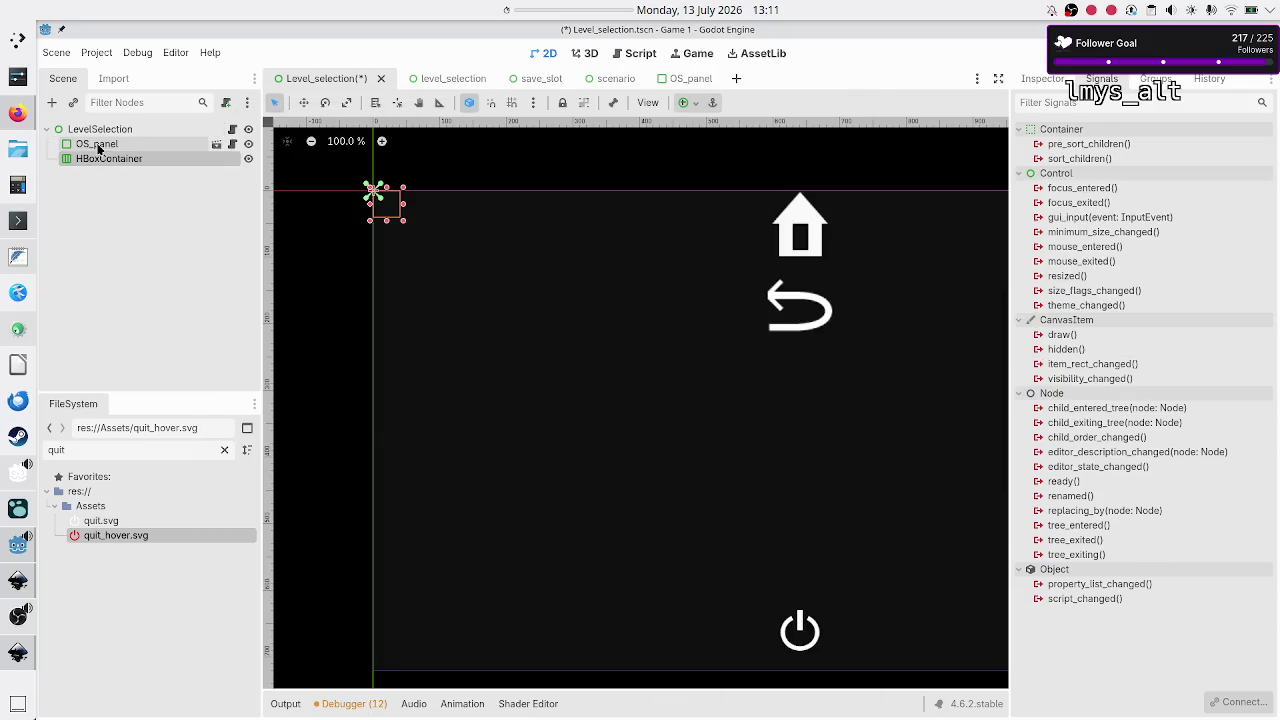
drag(97, 145, 108, 160)
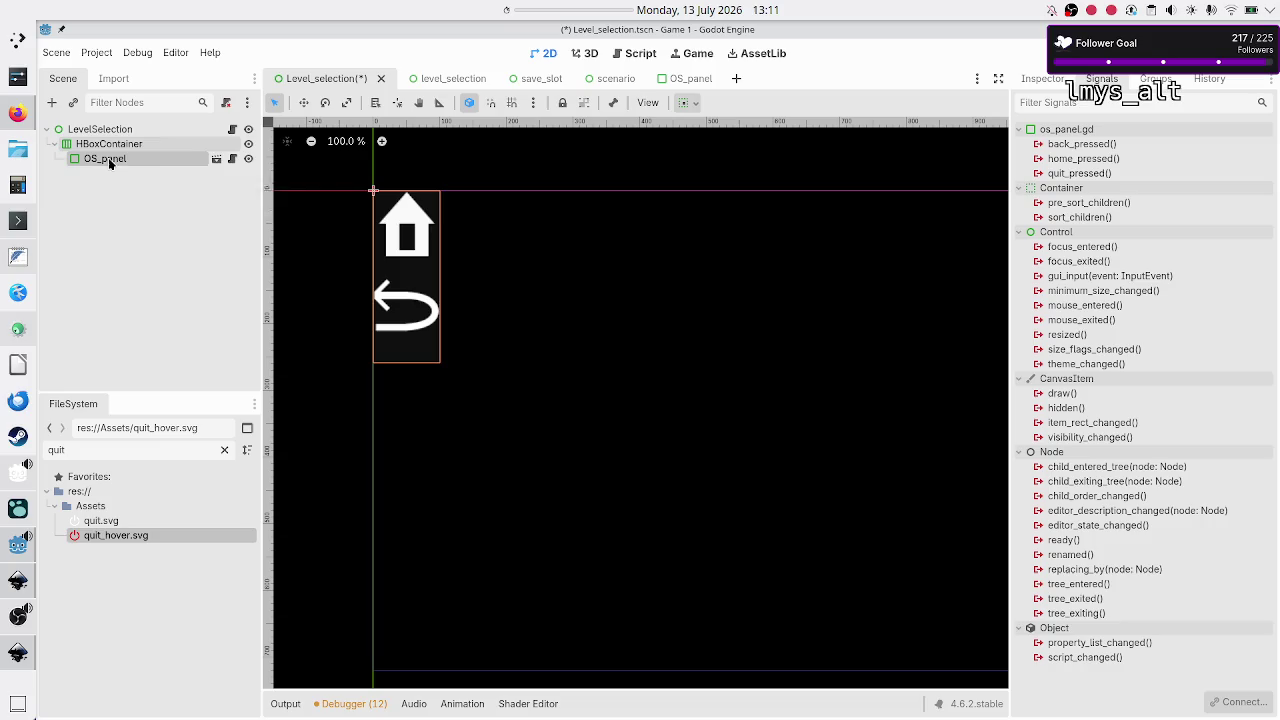
Step: Add a Control node to the HBoxContainer beside OS_panel and select it
click(112, 144)
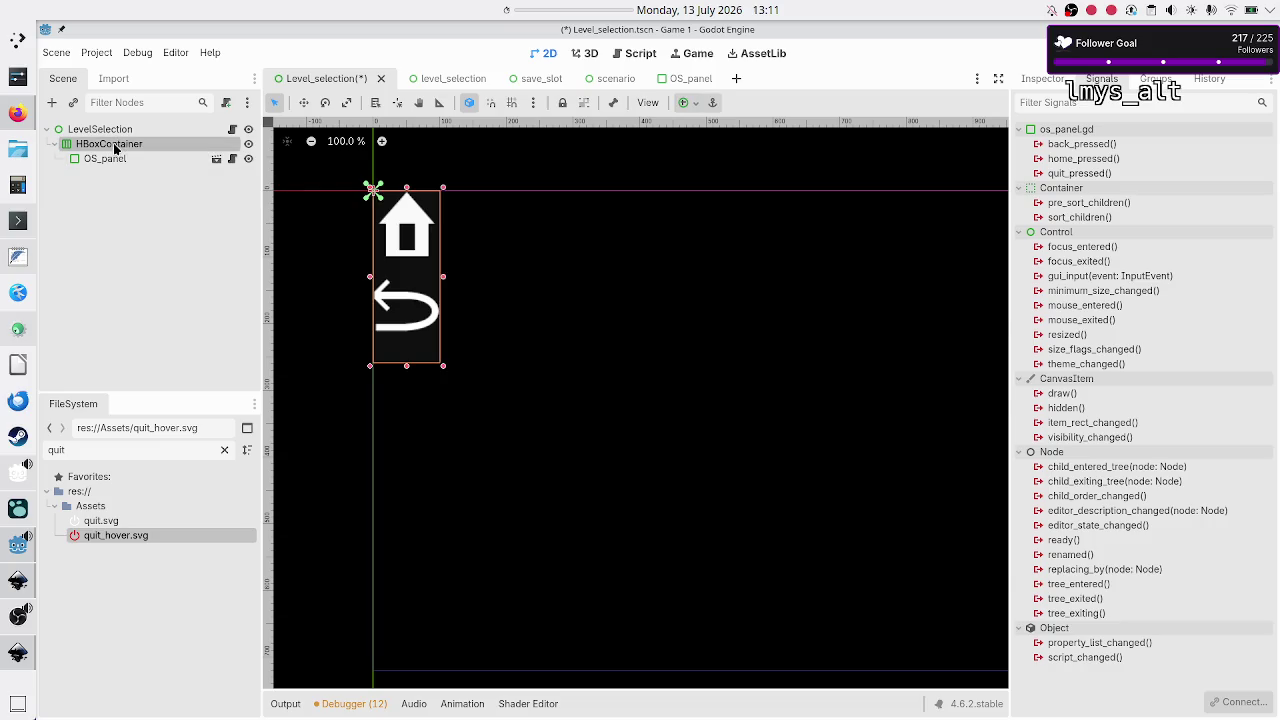
click(52, 103)
text(contr)
key(Return)
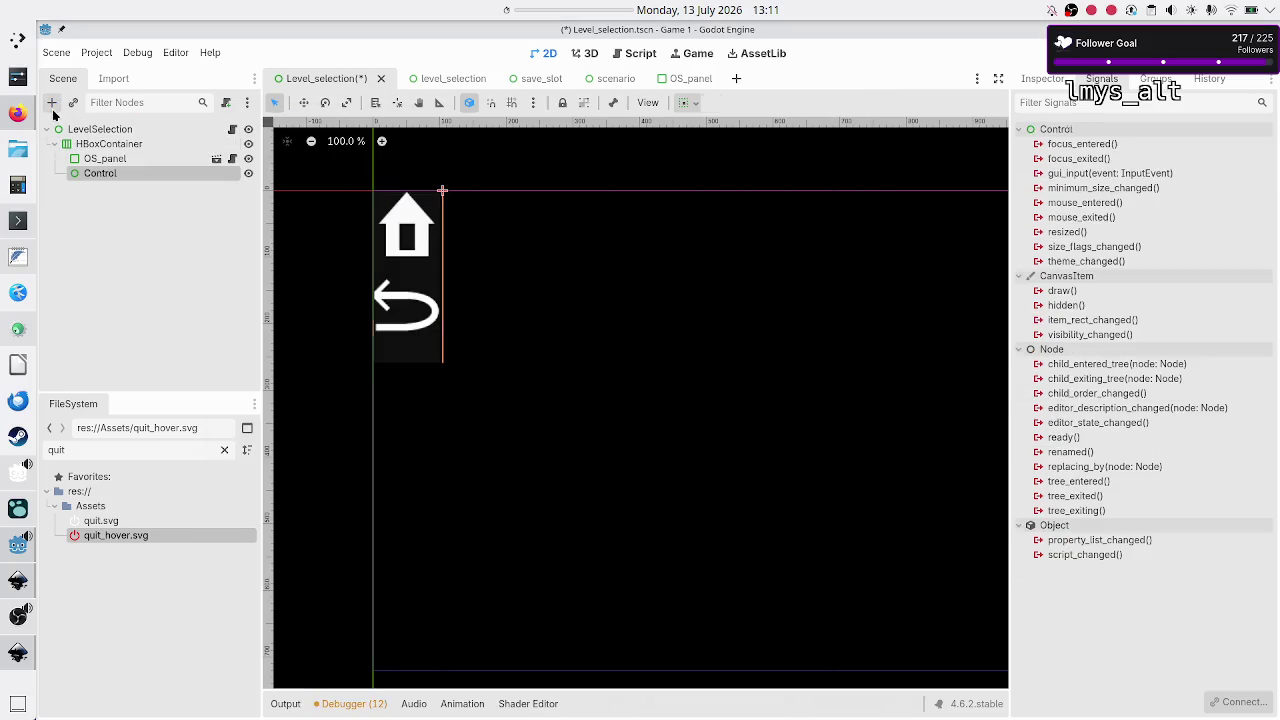
ctrl+click(155, 162)
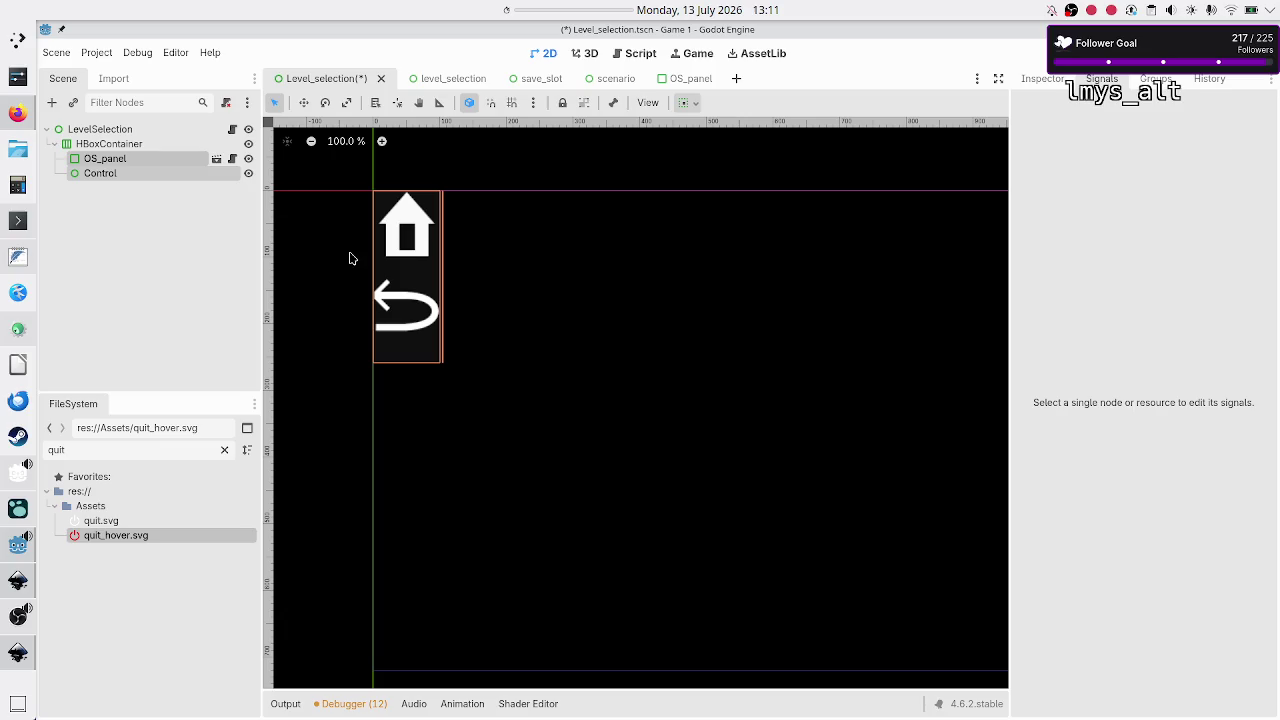
click(243, 227)
click(140, 173)
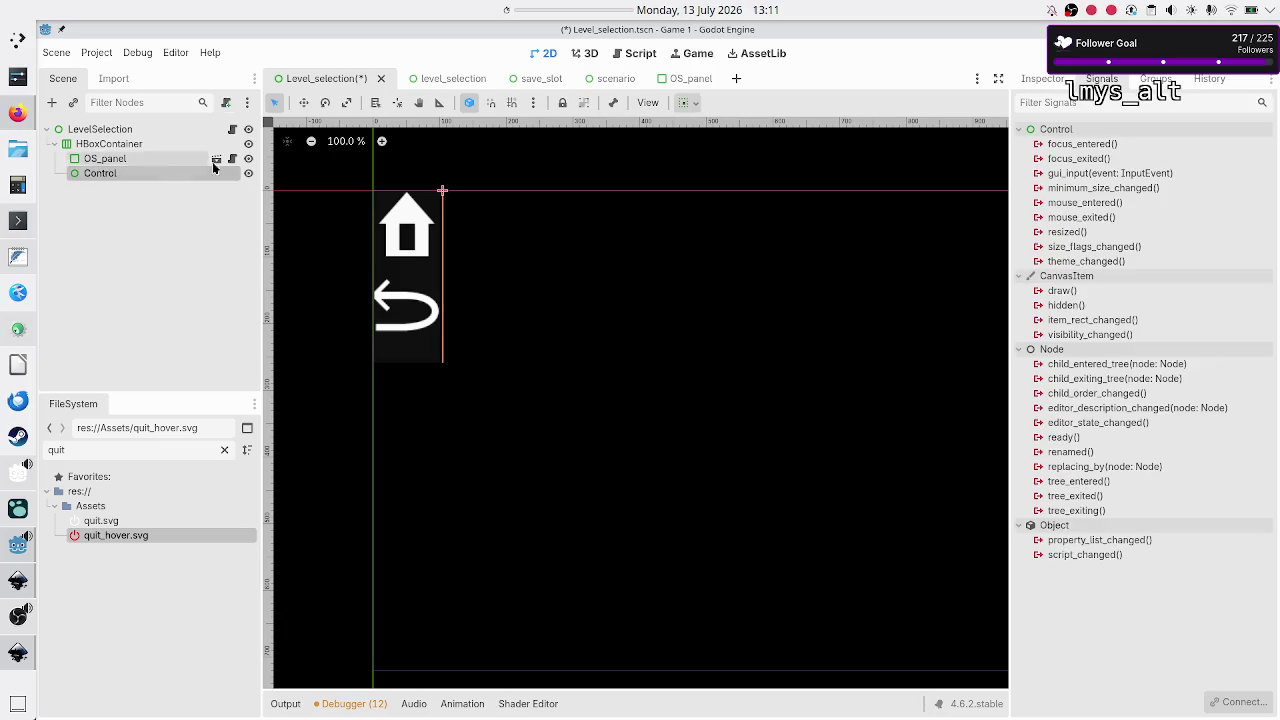
Step: Enable horizontal Expand in Container Sizing for both OS_panel and Control
click(1042, 79)
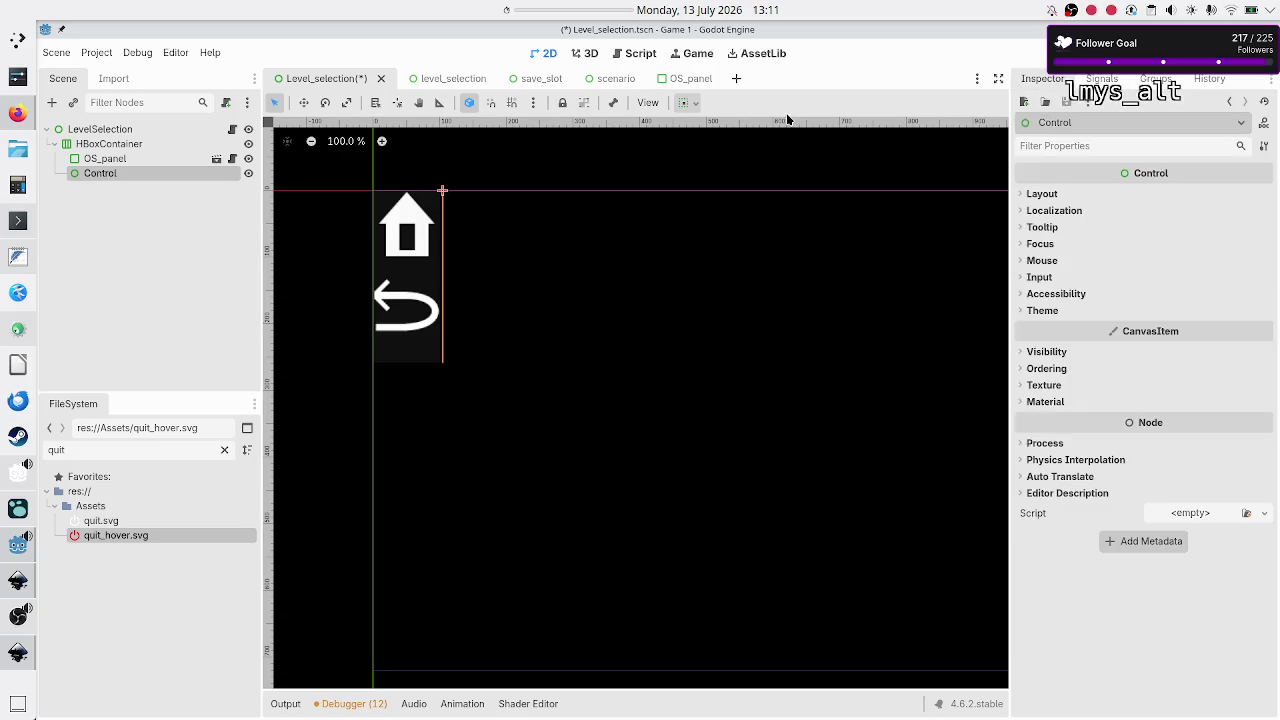
ctrl+click(92, 159)
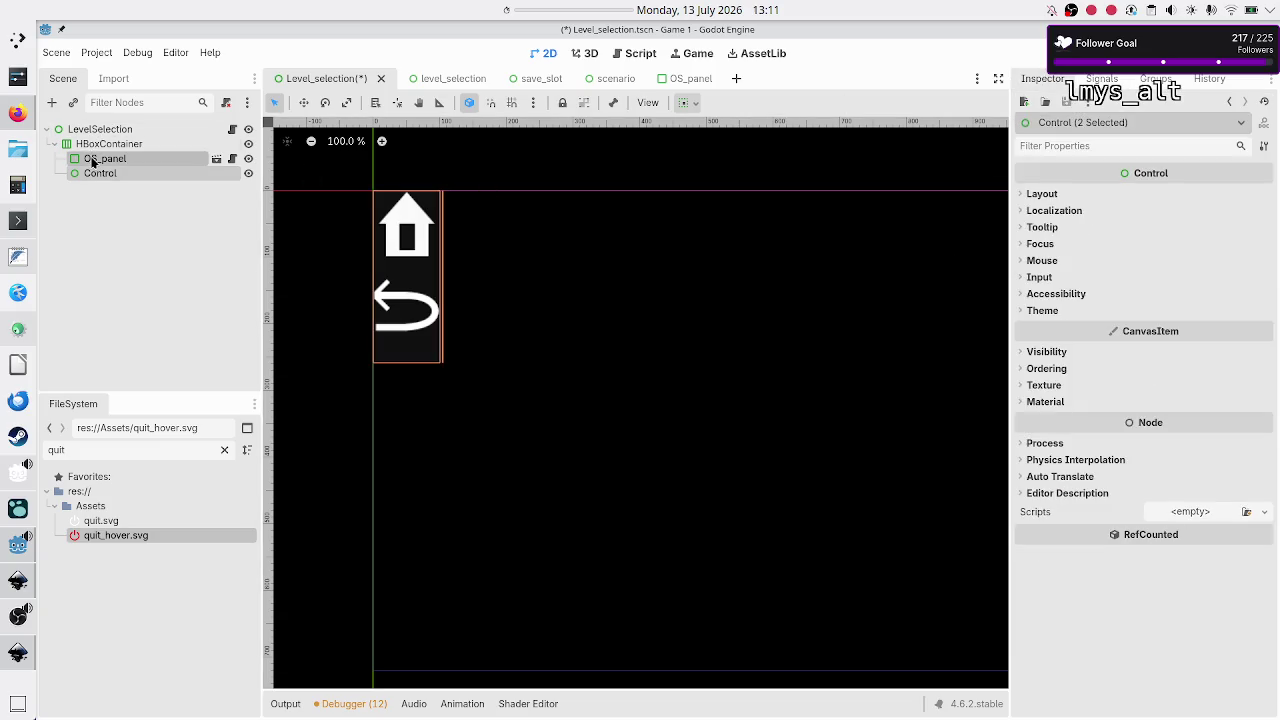
click(1041, 194)
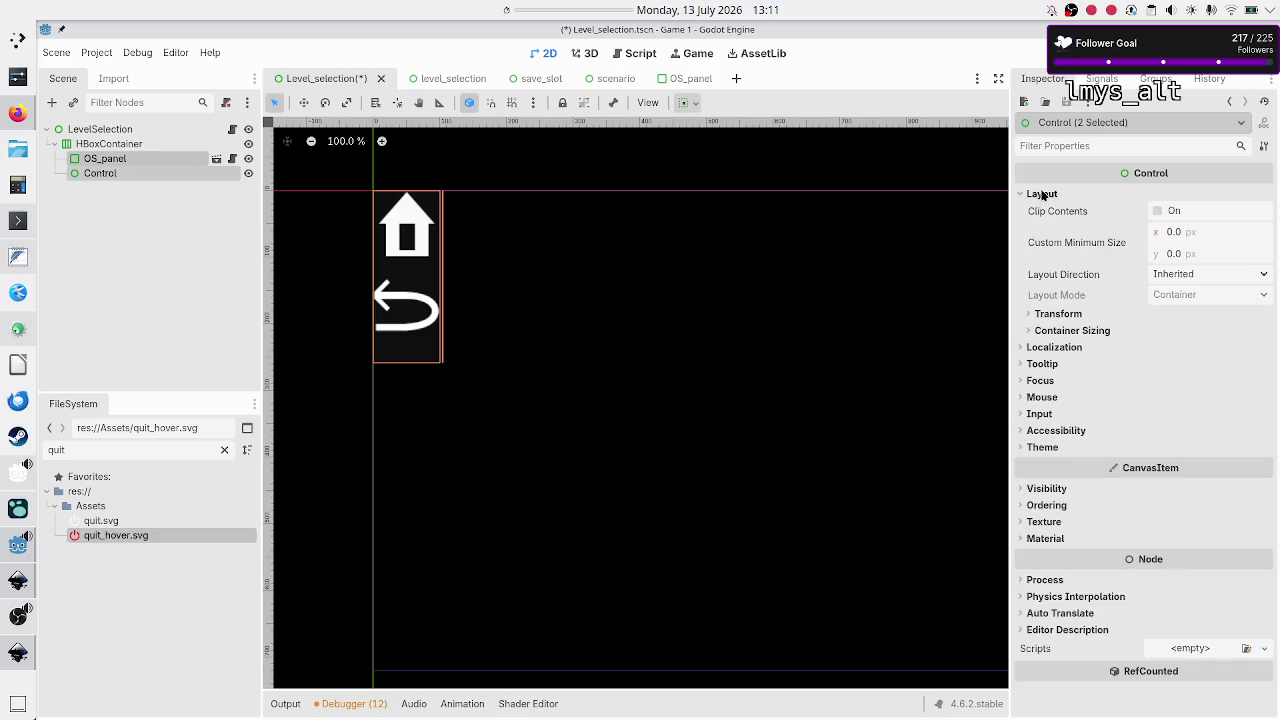
click(1089, 330)
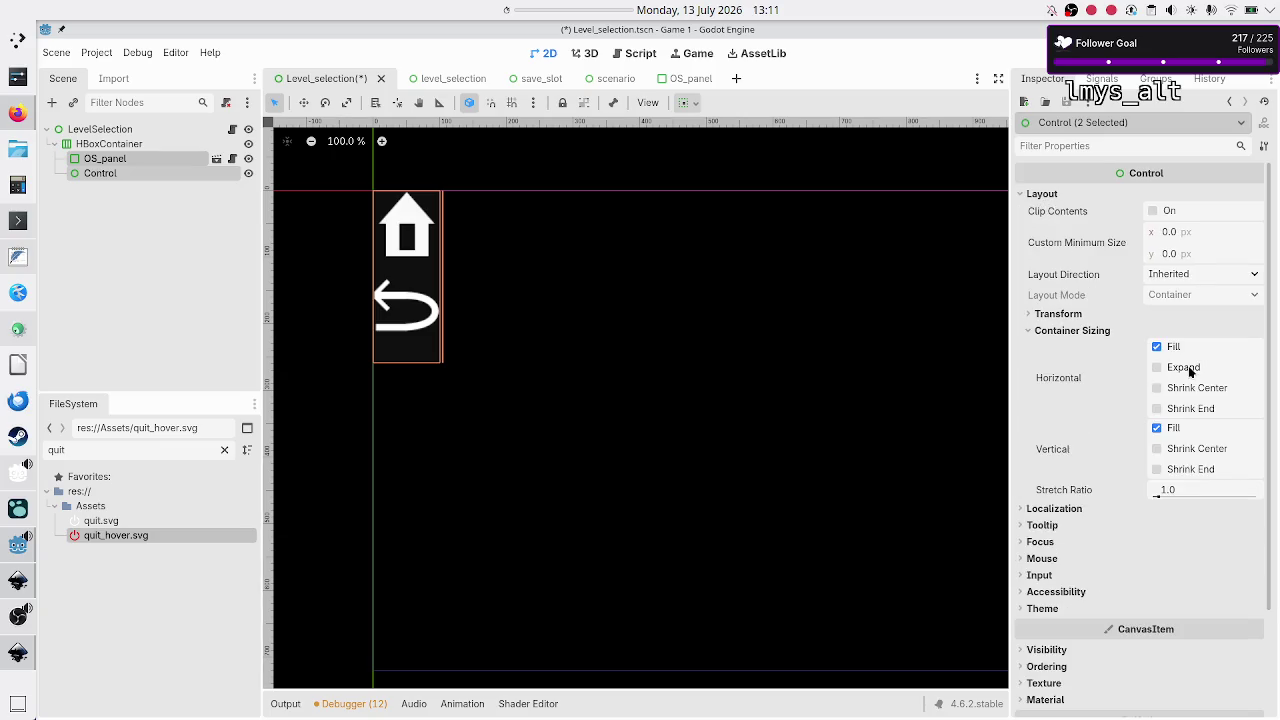
click(1190, 372)
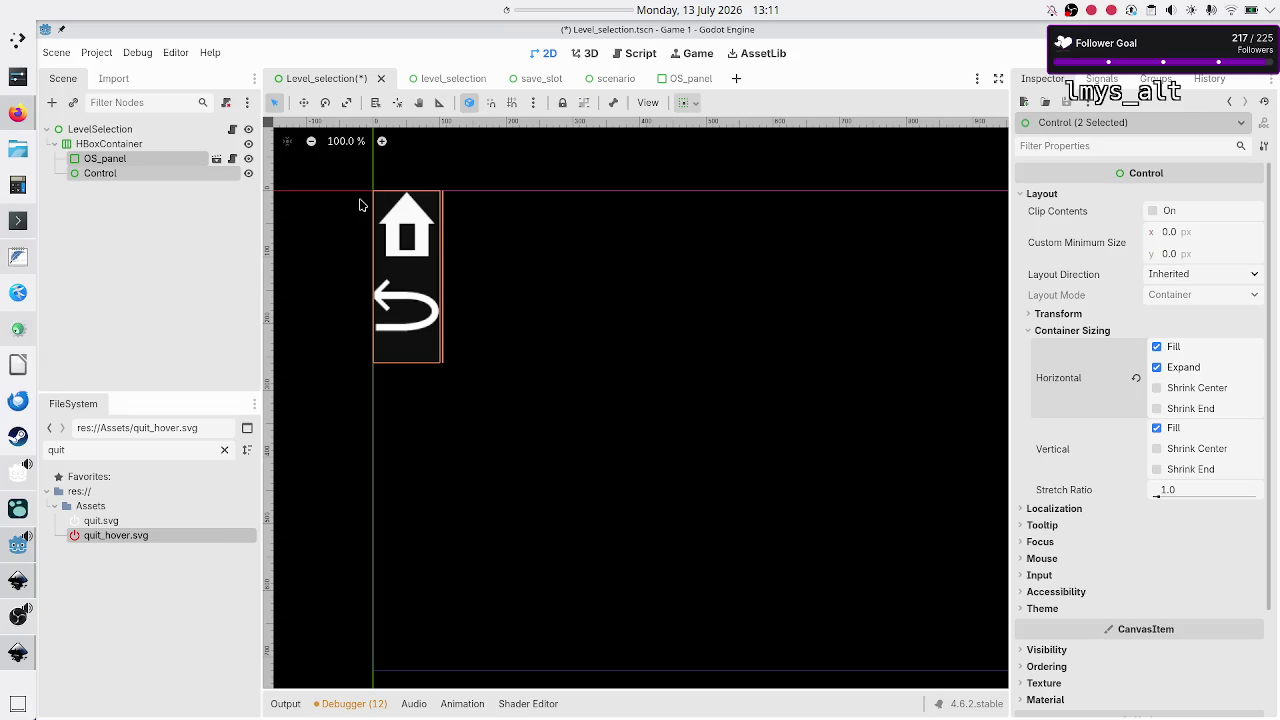
Step: Select the HBoxContainer and bring up its anchor presets
click(131, 234)
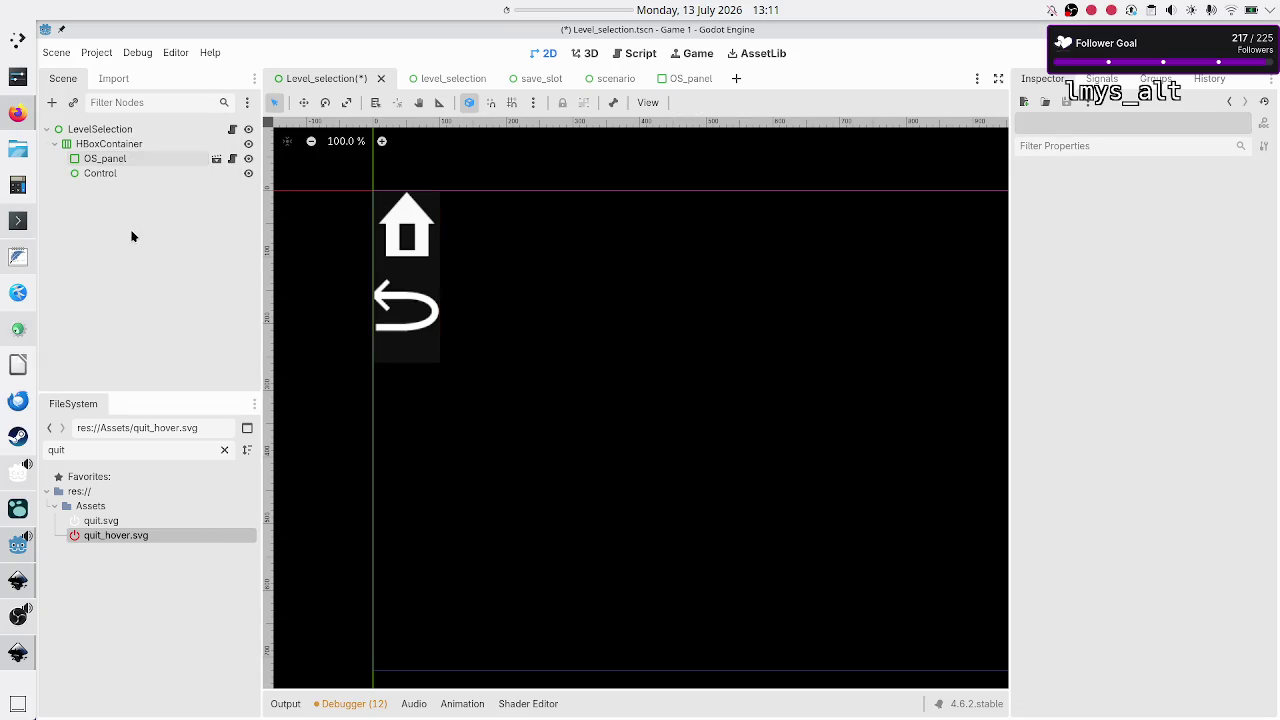
click(130, 144)
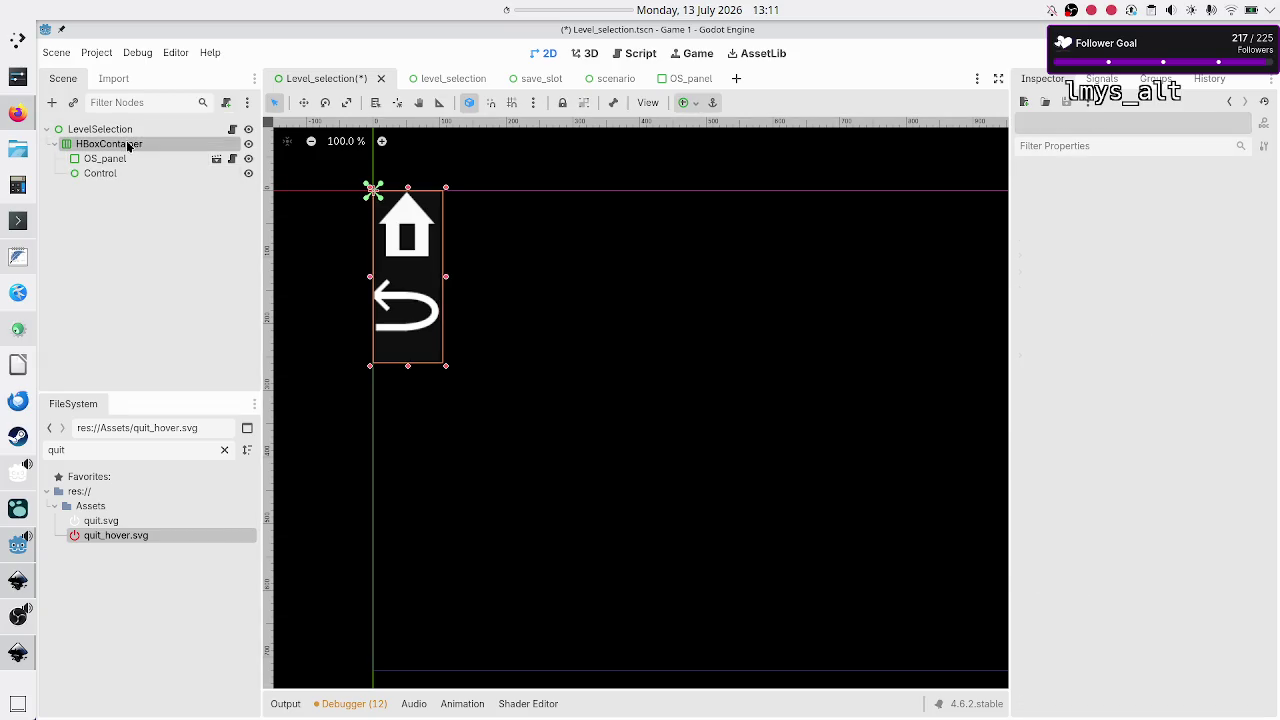
click(697, 103)
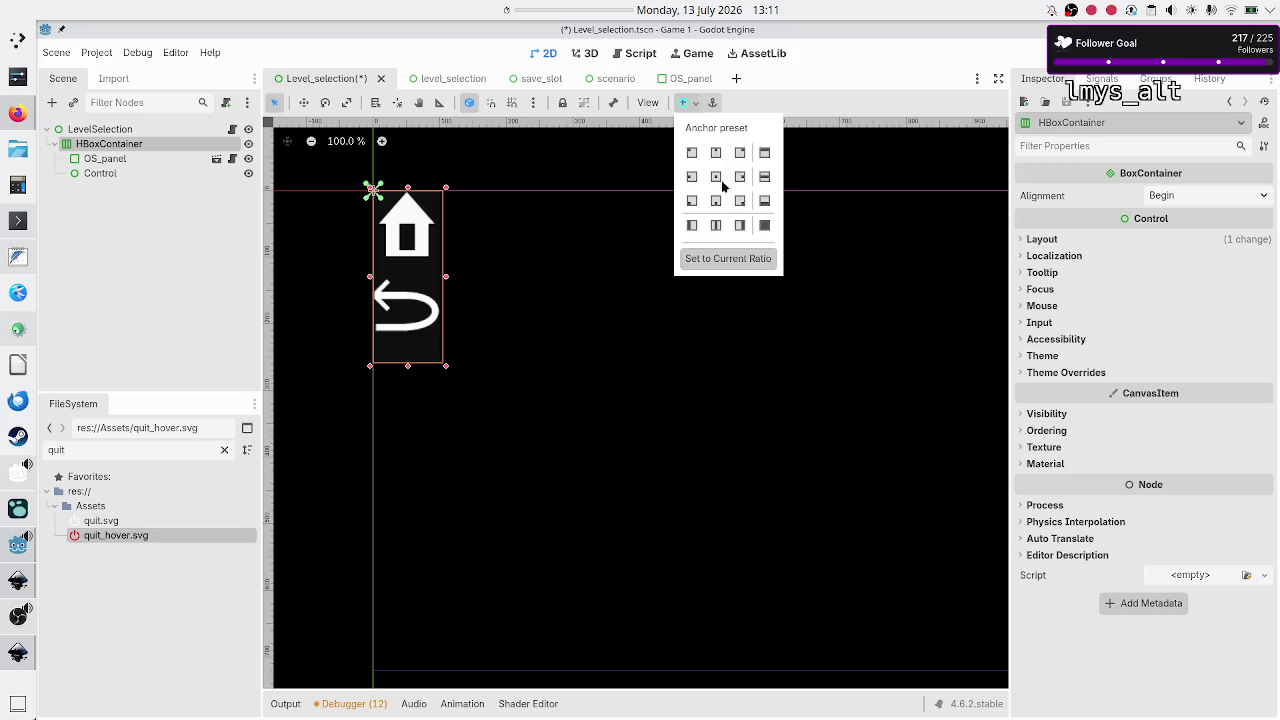
Step: Anchor the HBoxContainer to Full Rect, give Control a stretch ratio of 20, and run the scene
click(764, 225)
click(166, 206)
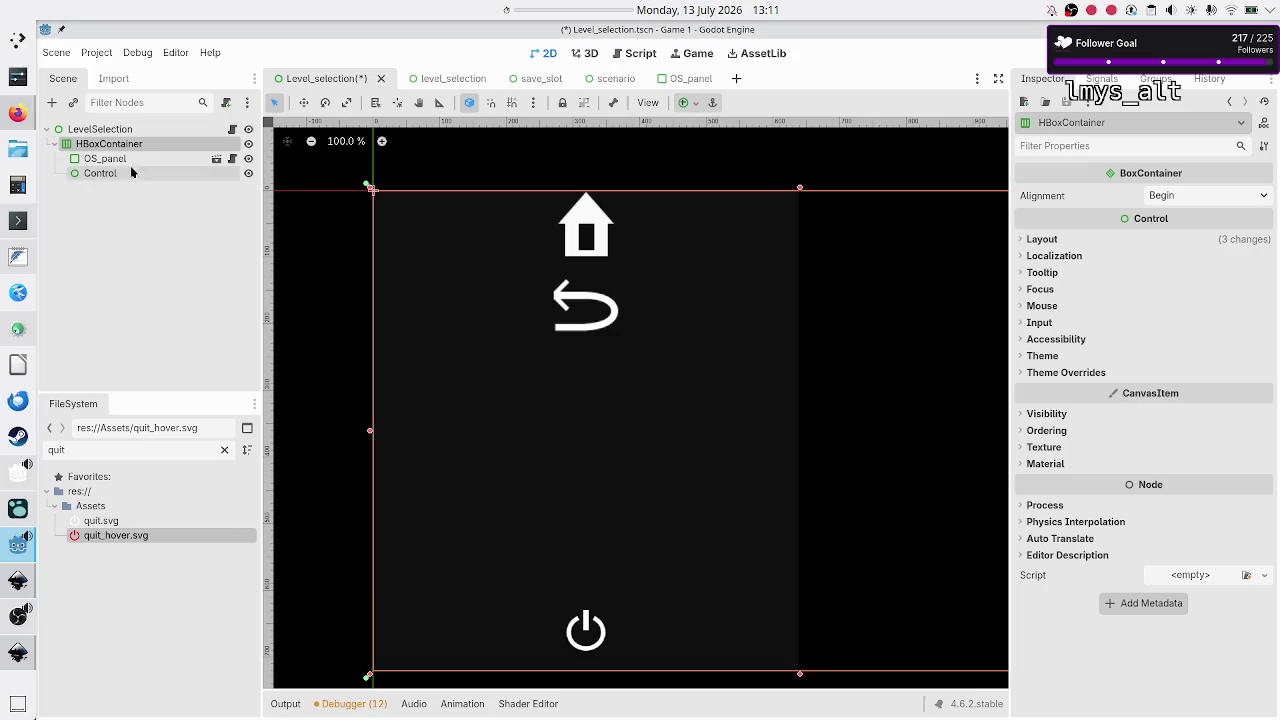
click(124, 160)
click(117, 174)
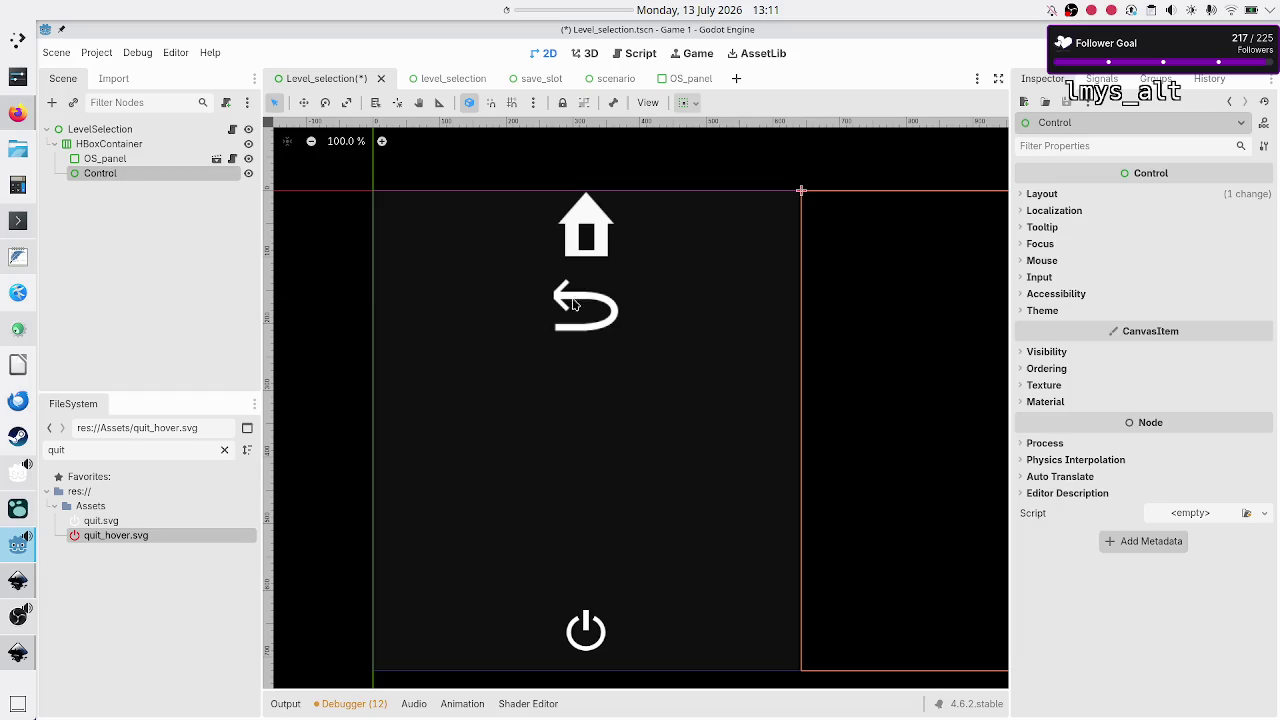
click(1040, 195)
click(1110, 360)
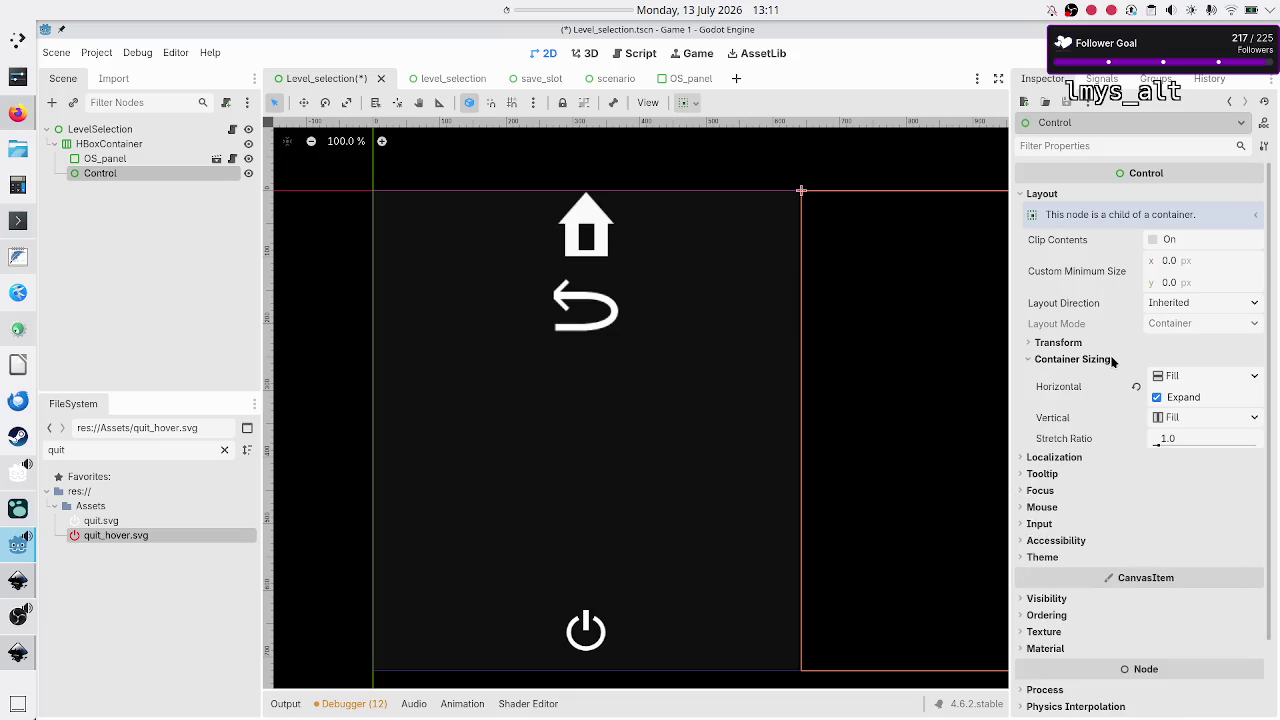
click(1199, 440)
text(20)
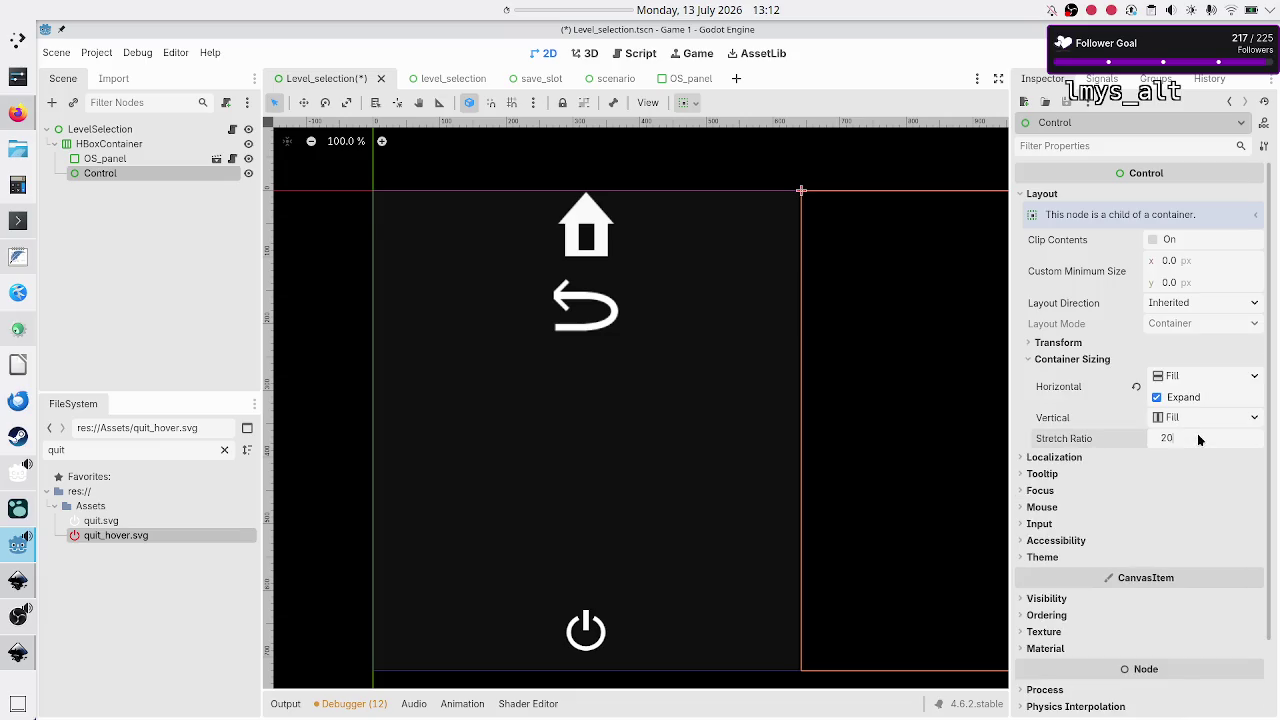
key(Return)
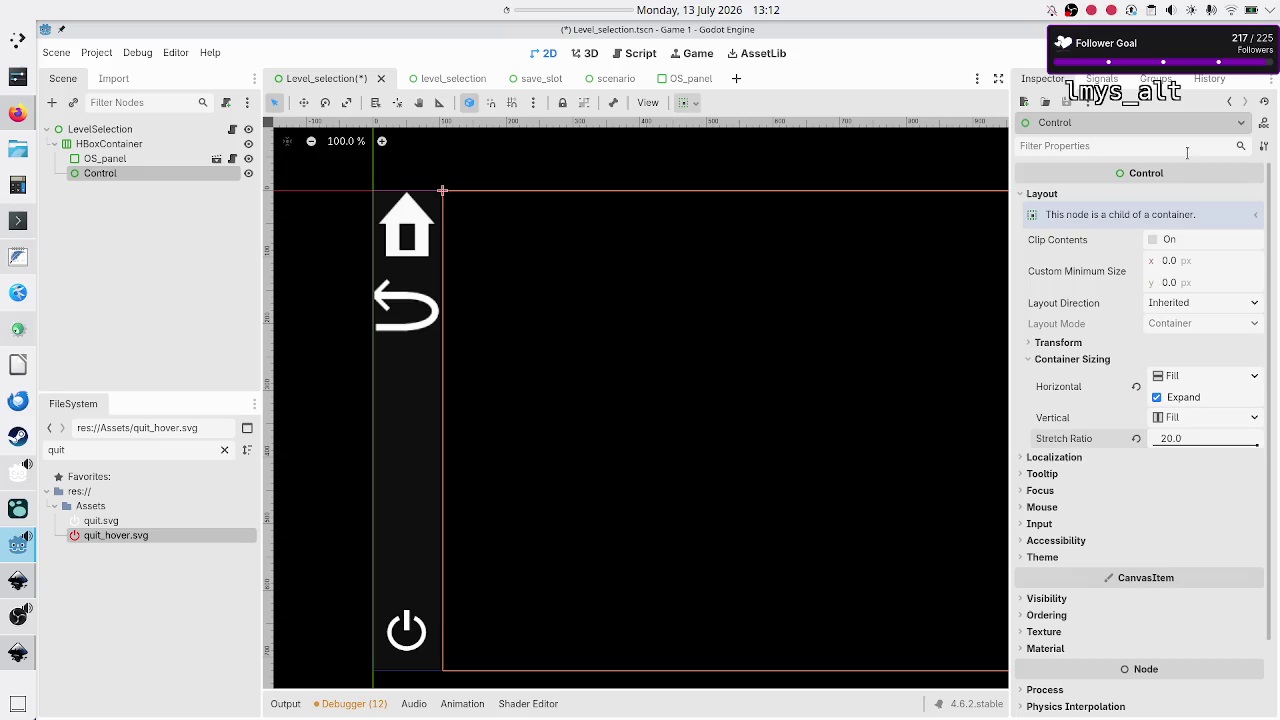
key(F6)
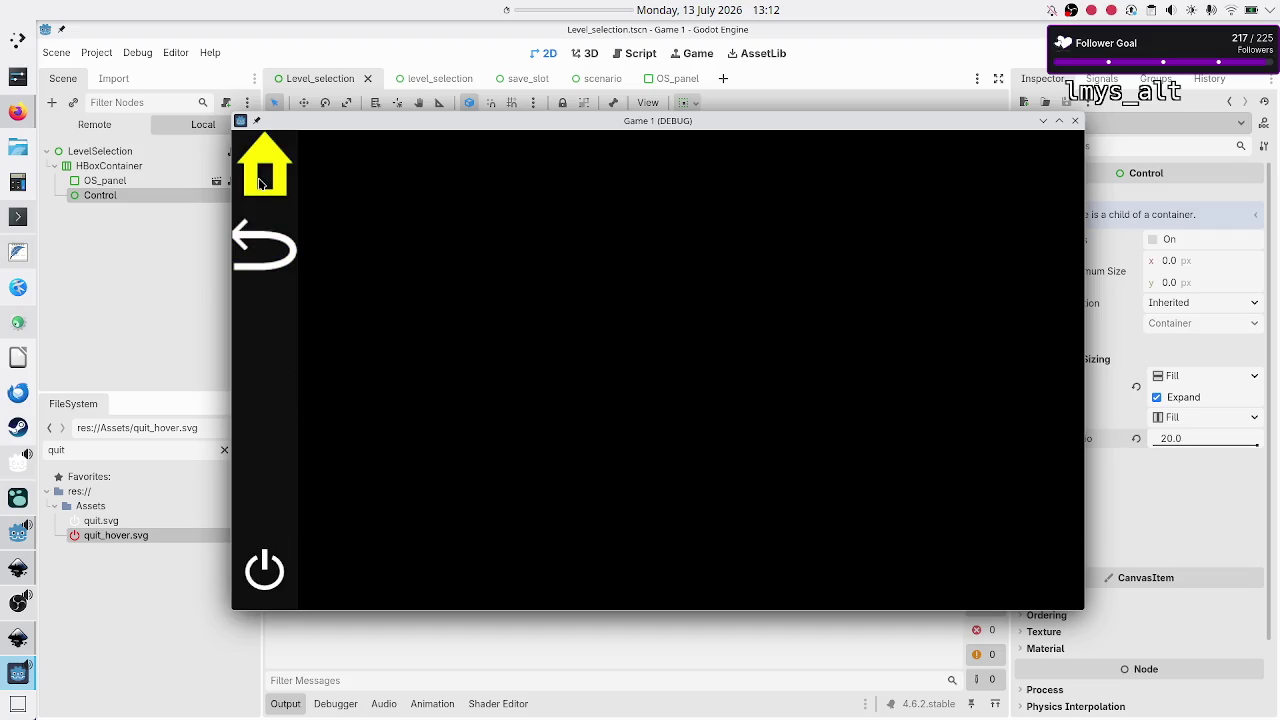
Step: Close the test window, run the full project from its main menu, then rerun Level_selection alone with F6
click(263, 563)
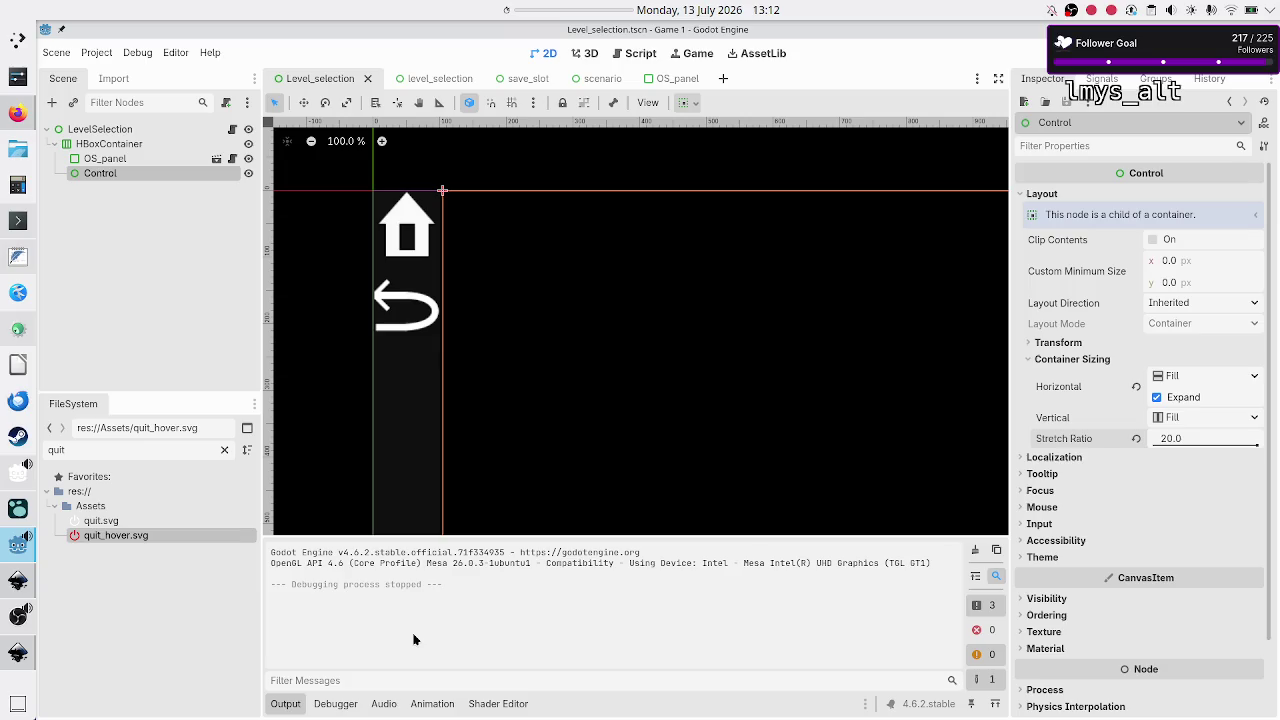
click(291, 706)
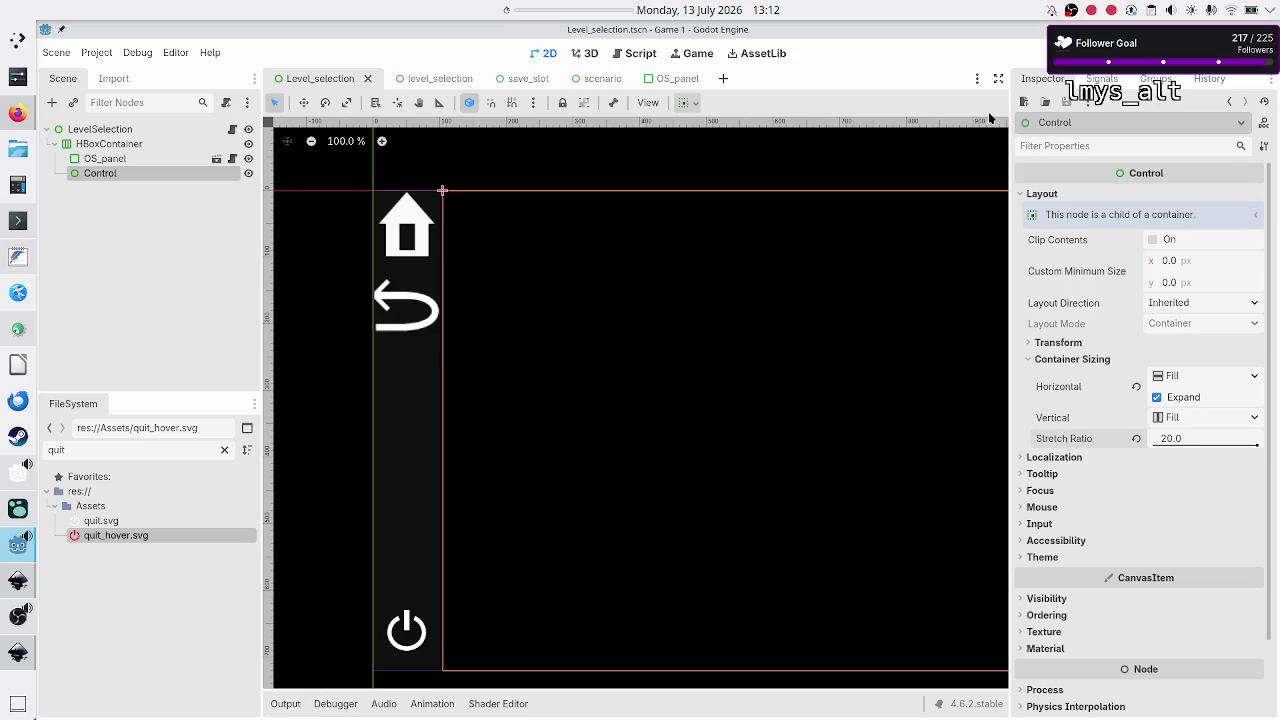
click(1060, 53)
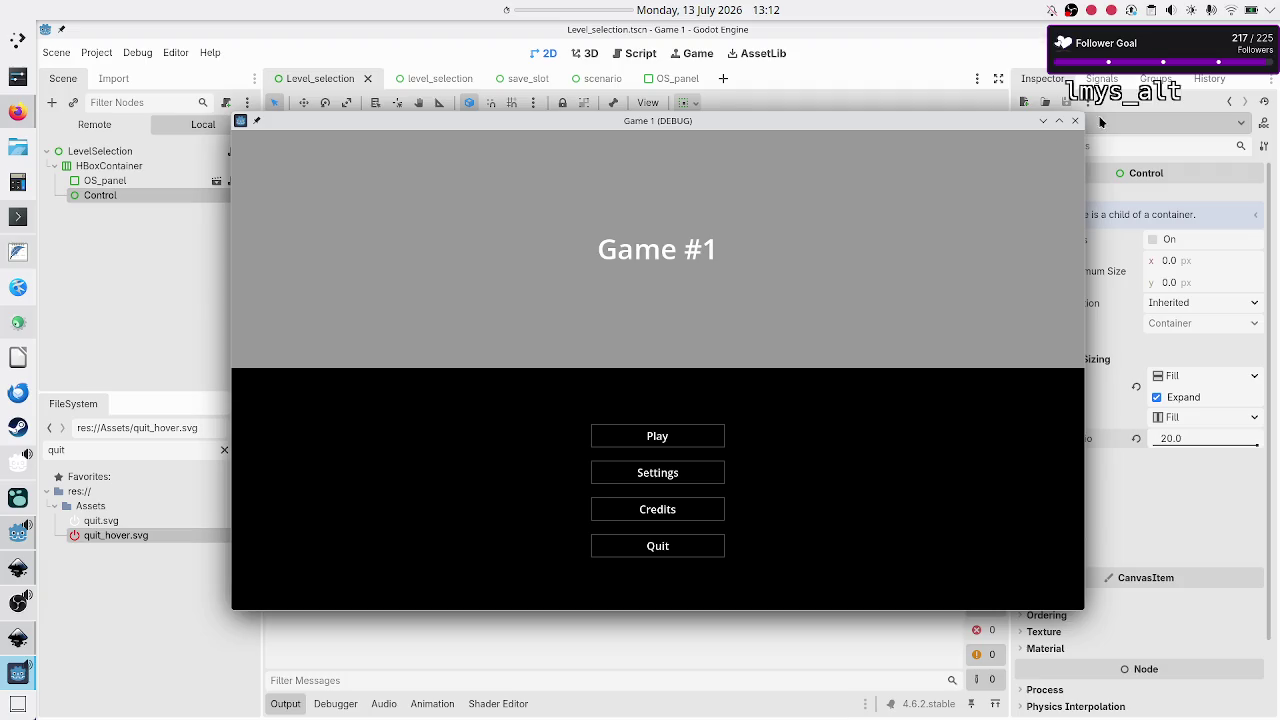
click(1075, 121)
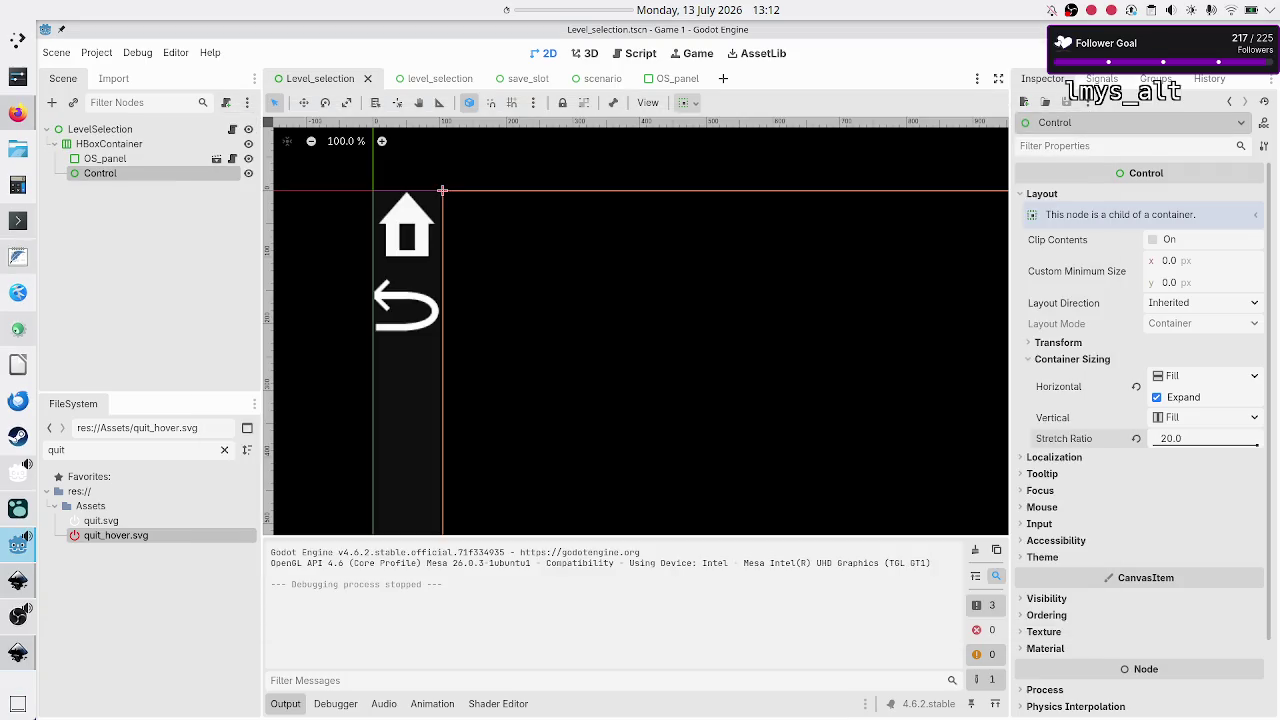
key(F6)
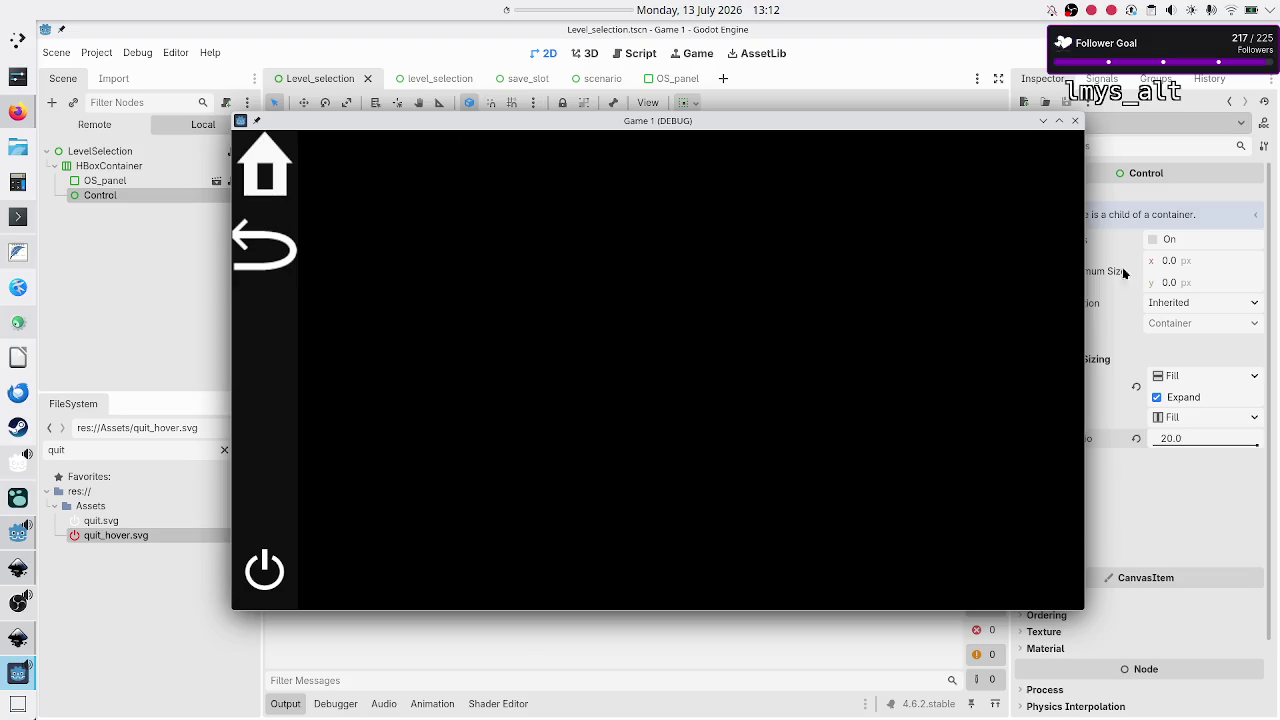
Step: Try a stretch ratio of 40 on Control, then set it back to 20
click(1190, 442)
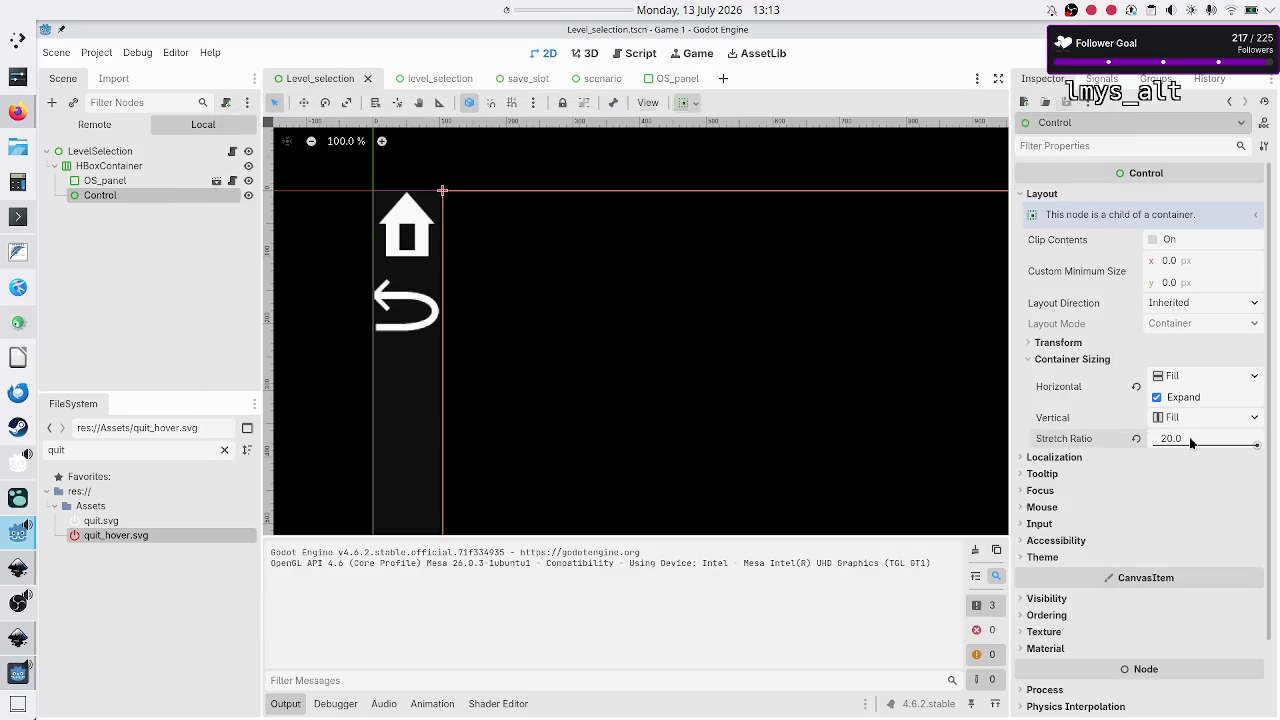
text(40)
key(Return)
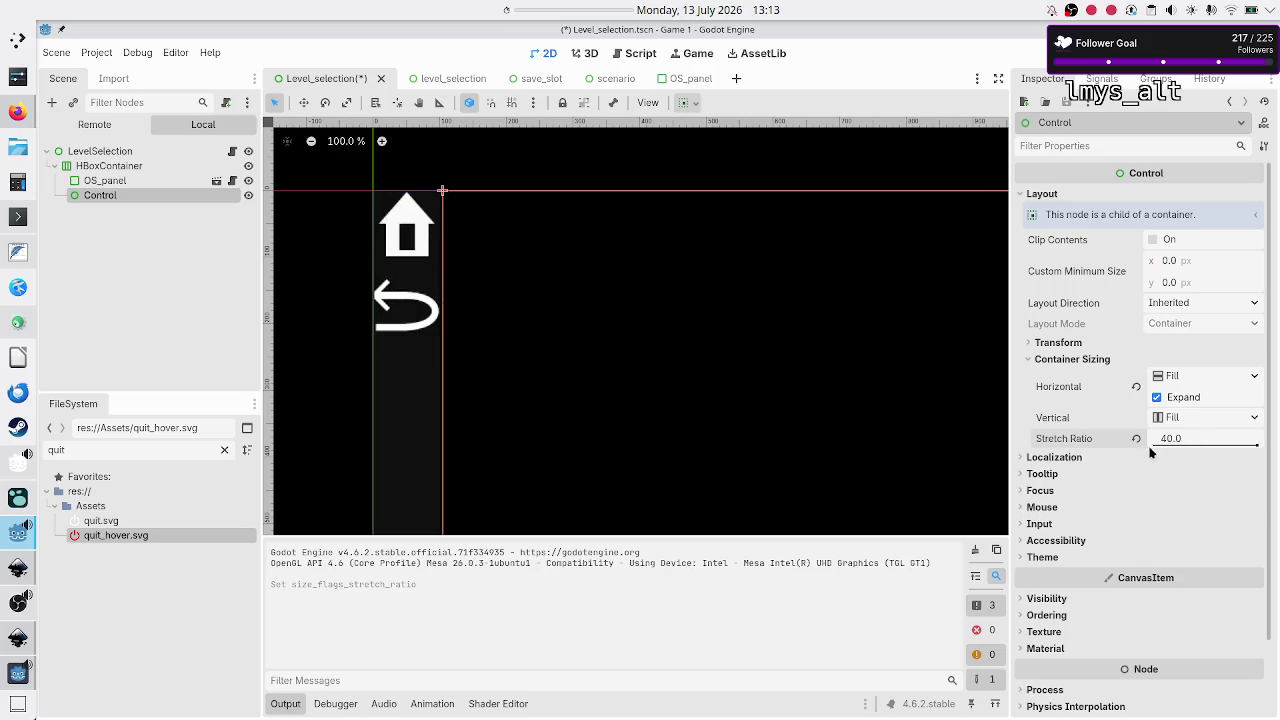
click(1182, 440)
text(20)
key(Return)
Step: Test-run the scene, stop the game, and save Level_selection
click(18, 672)
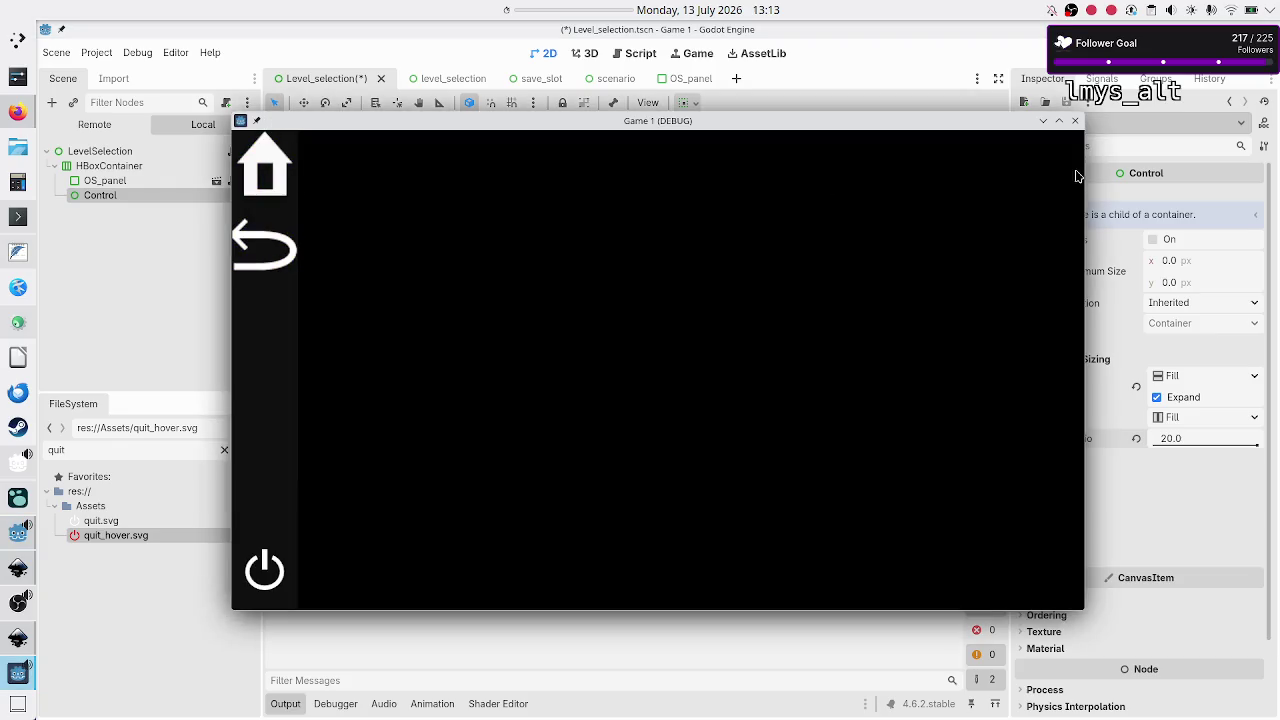
click(1075, 121)
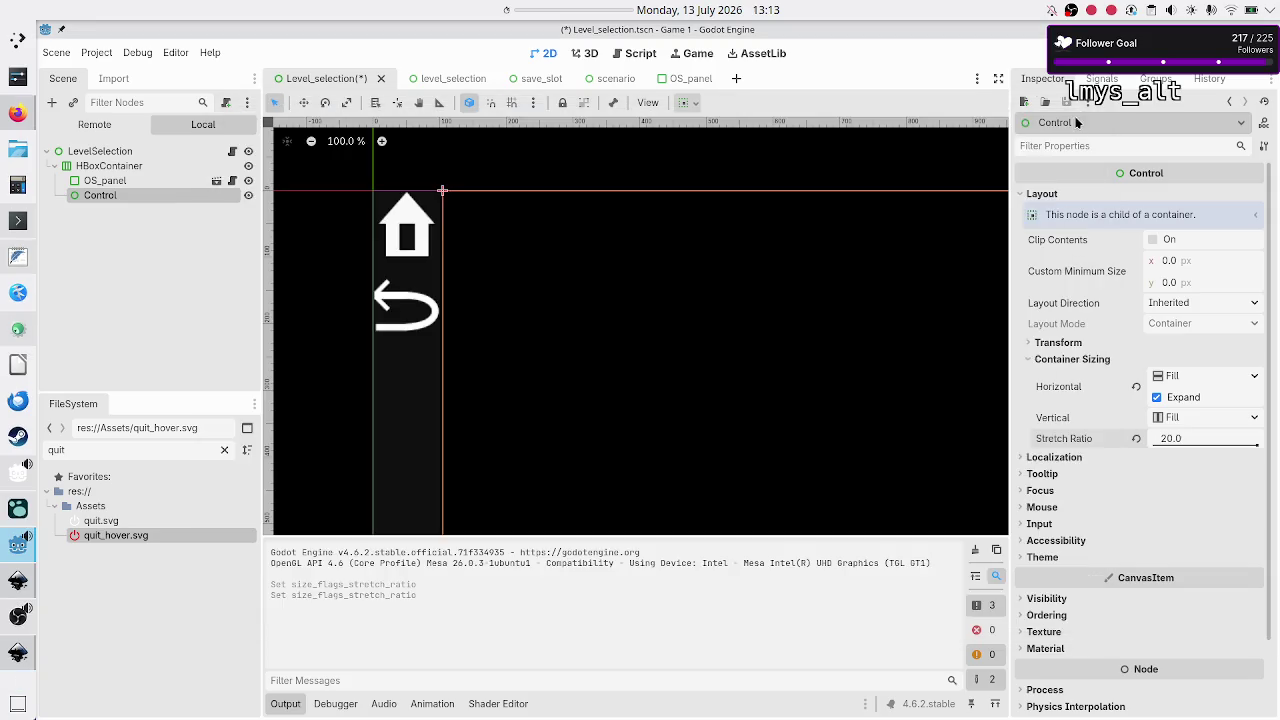
click(177, 274)
key(ctrl+s)
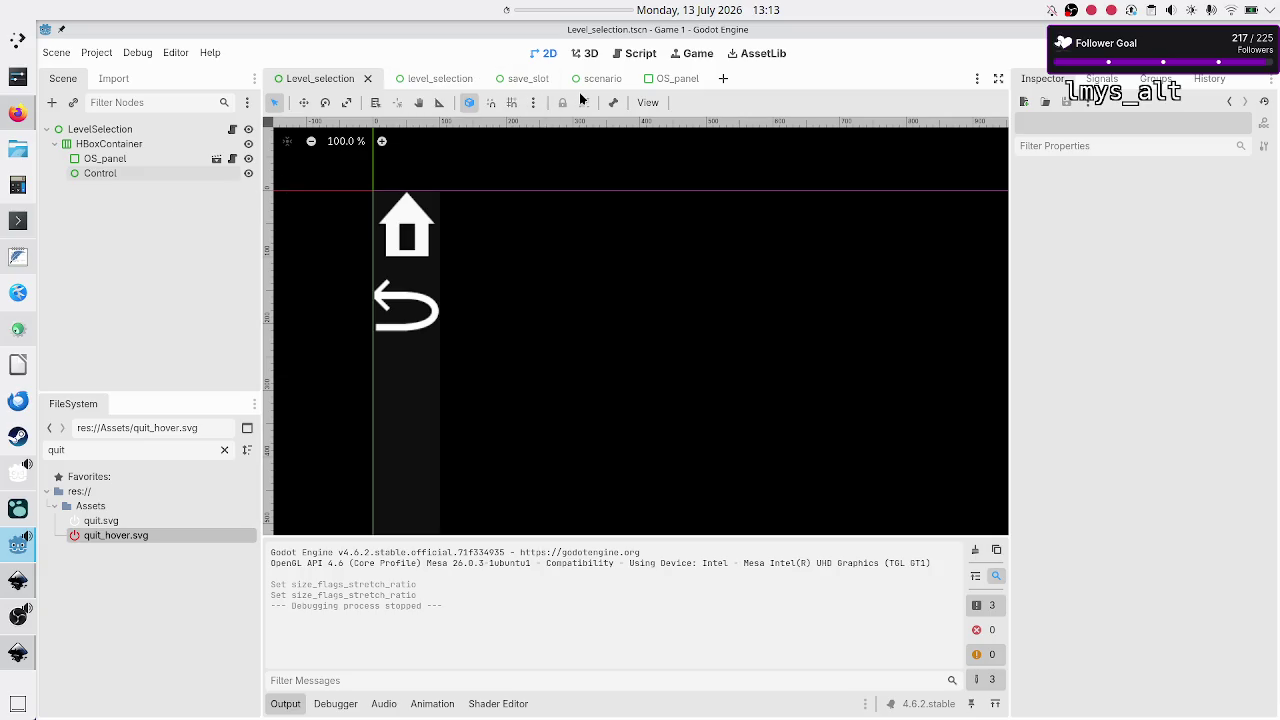
Step: In the OS_panel scene, set Main_menu, Go_back and Quit's custom minimum size to 50×50
click(656, 80)
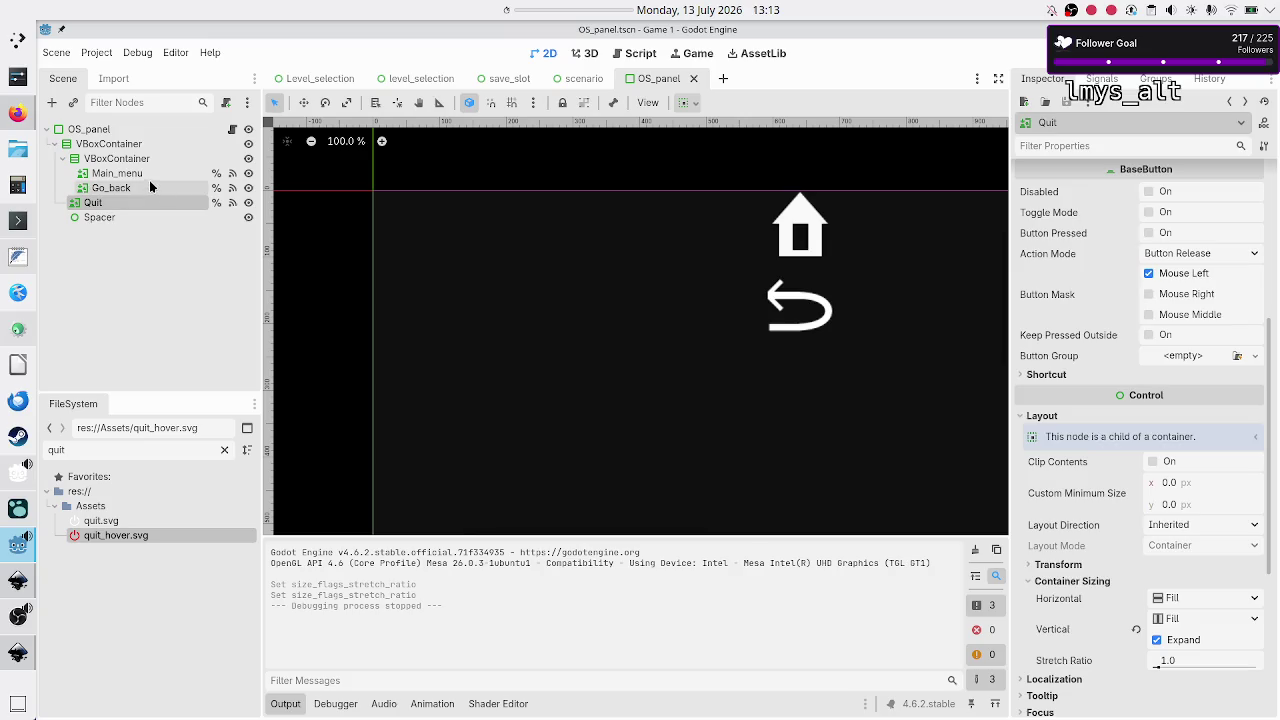
click(148, 175)
shift+click(138, 189)
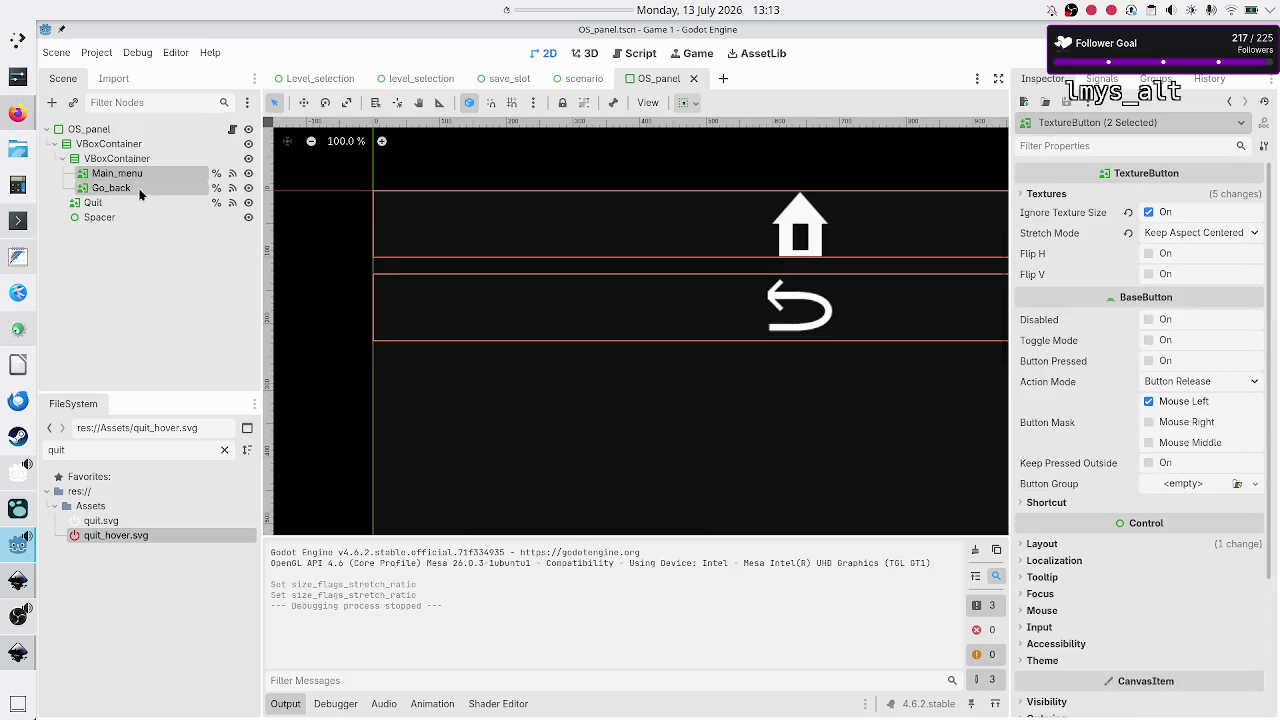
ctrl+click(121, 204)
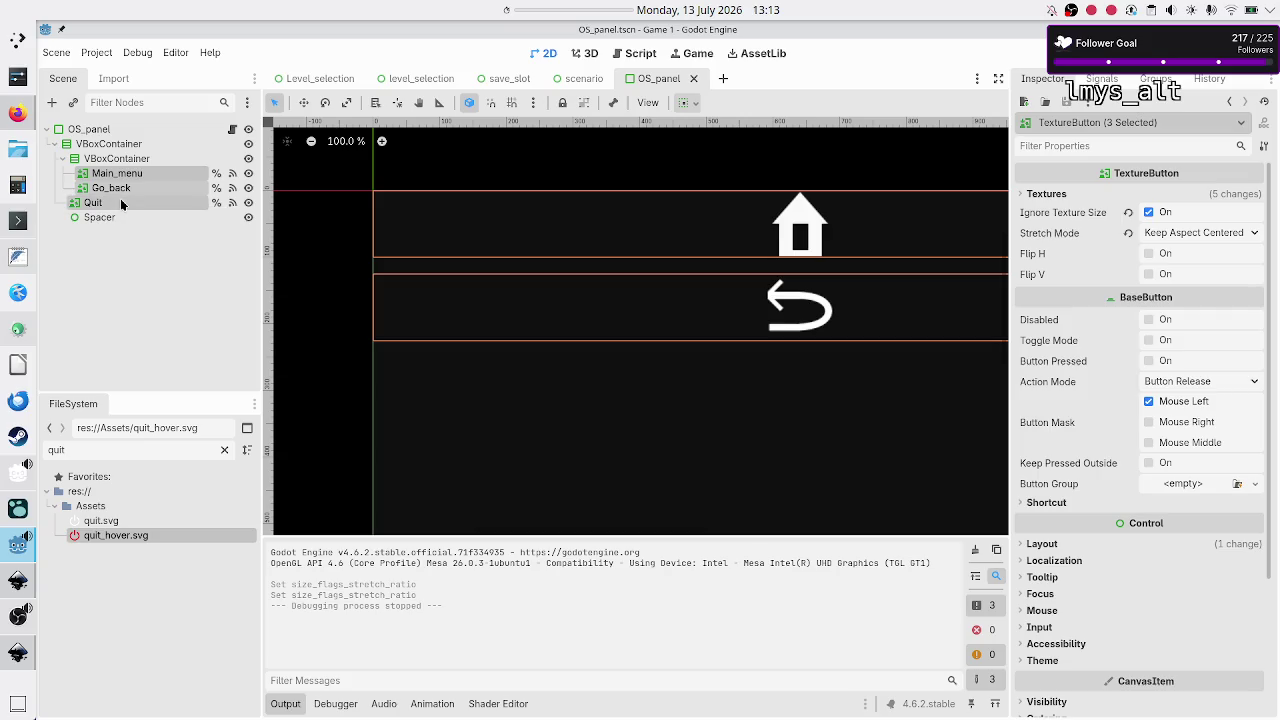
click(1046, 545)
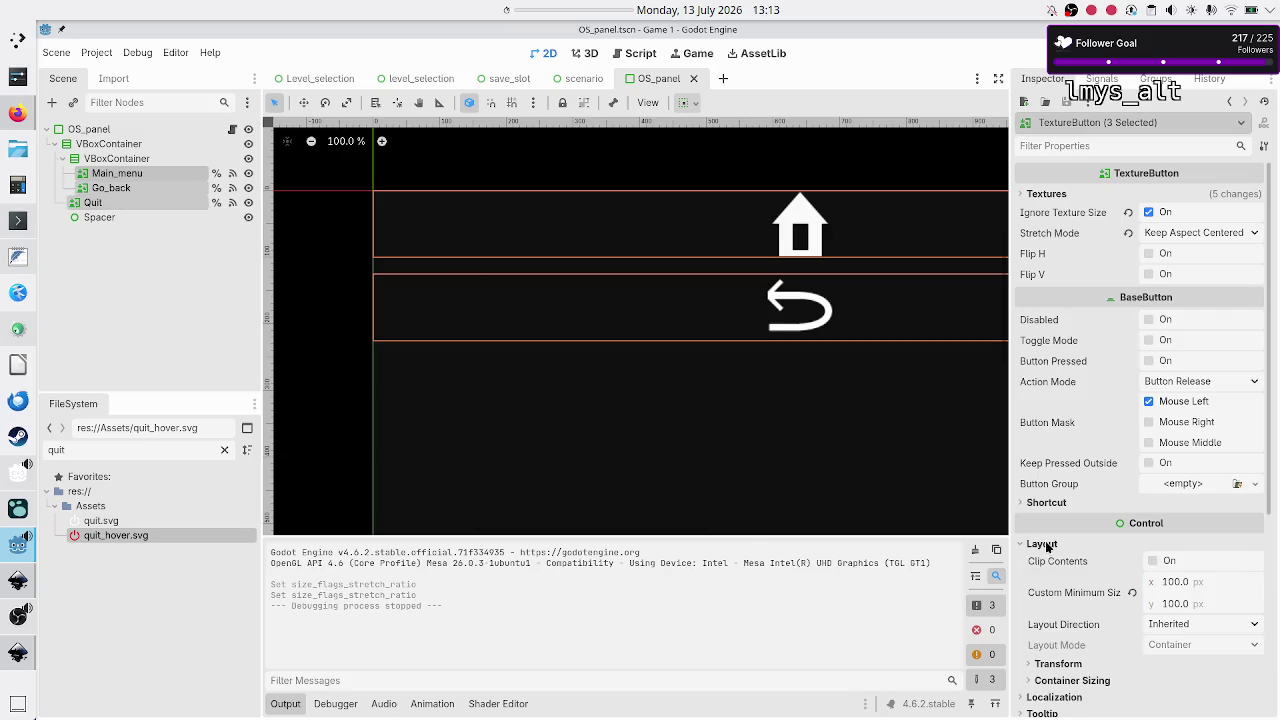
click(1173, 583)
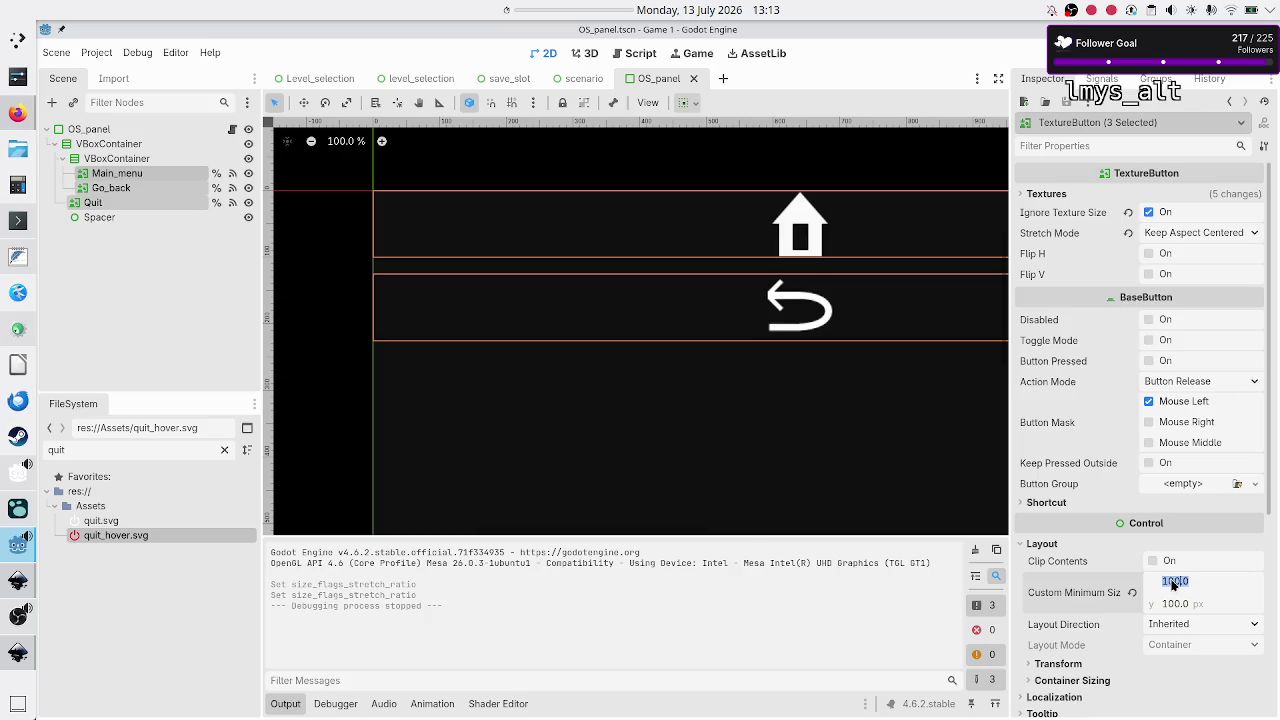
text(50)
key(Return)
click(1172, 604)
text(5)
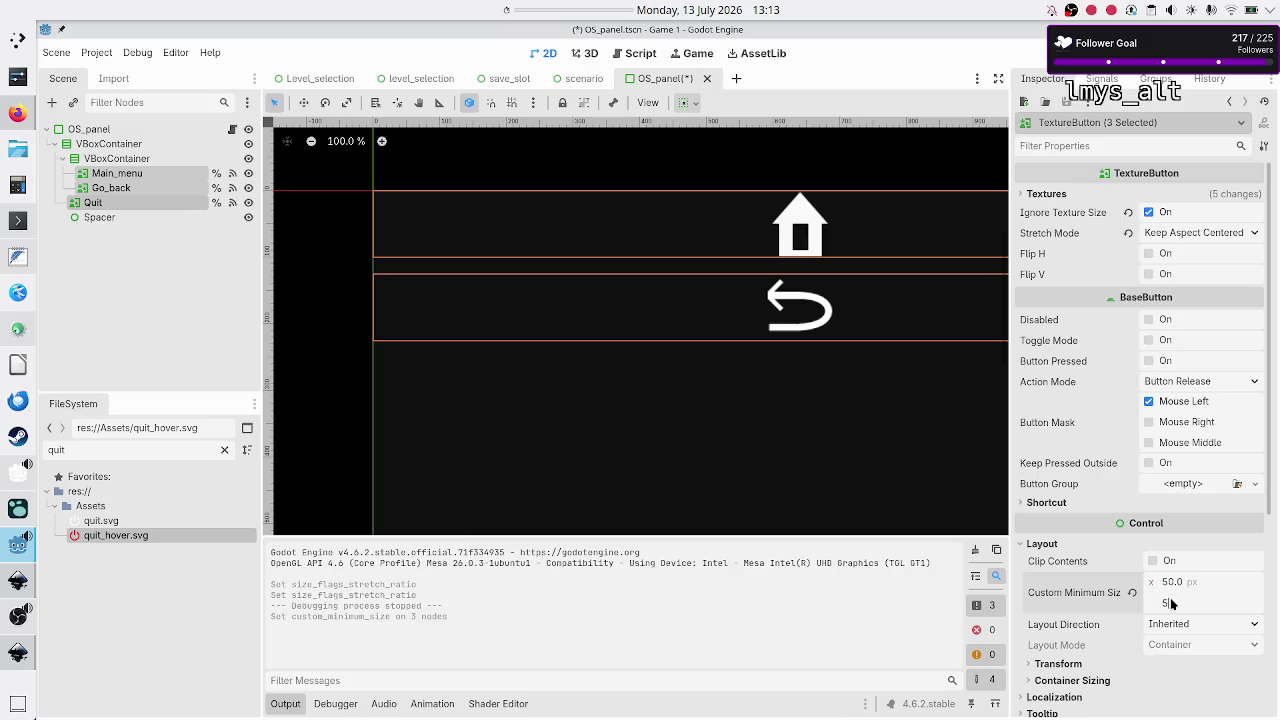
text(0)
key(Return)
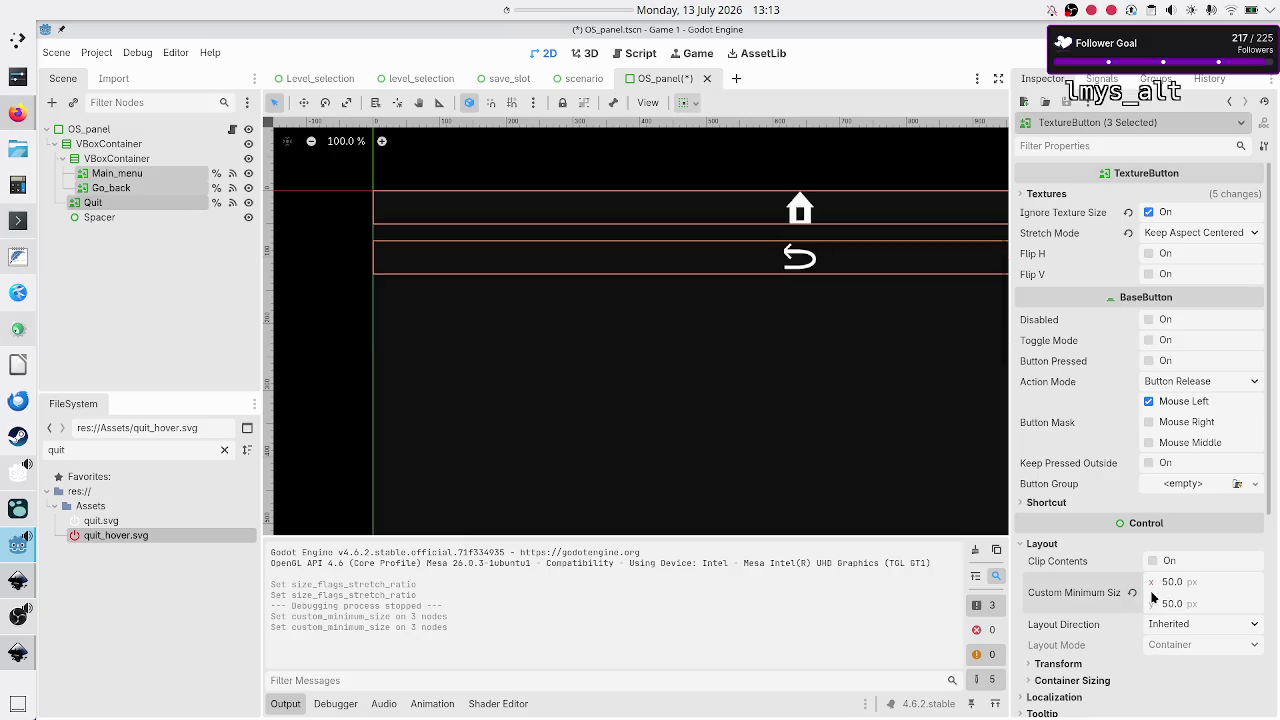
Step: Save OS_panel, then test Level_selection in-game and quit using the sidebar's quit button
click(297, 708)
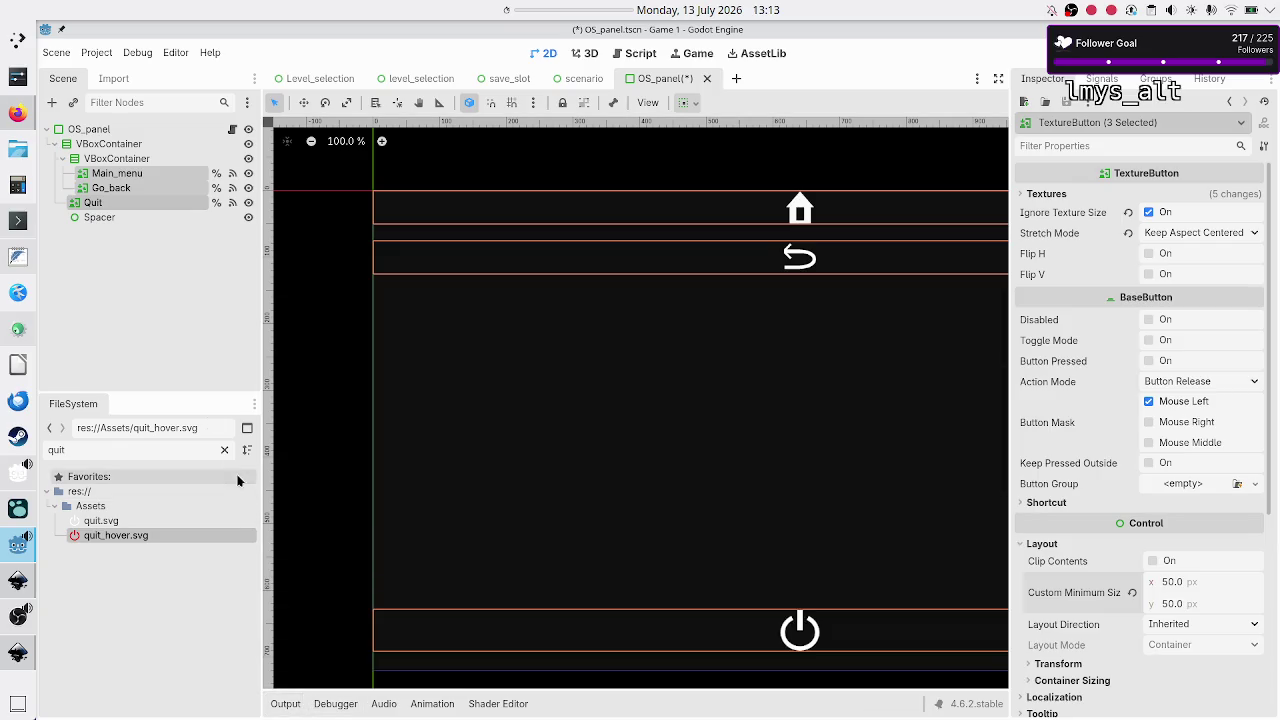
click(189, 359)
key(ctrl+s)
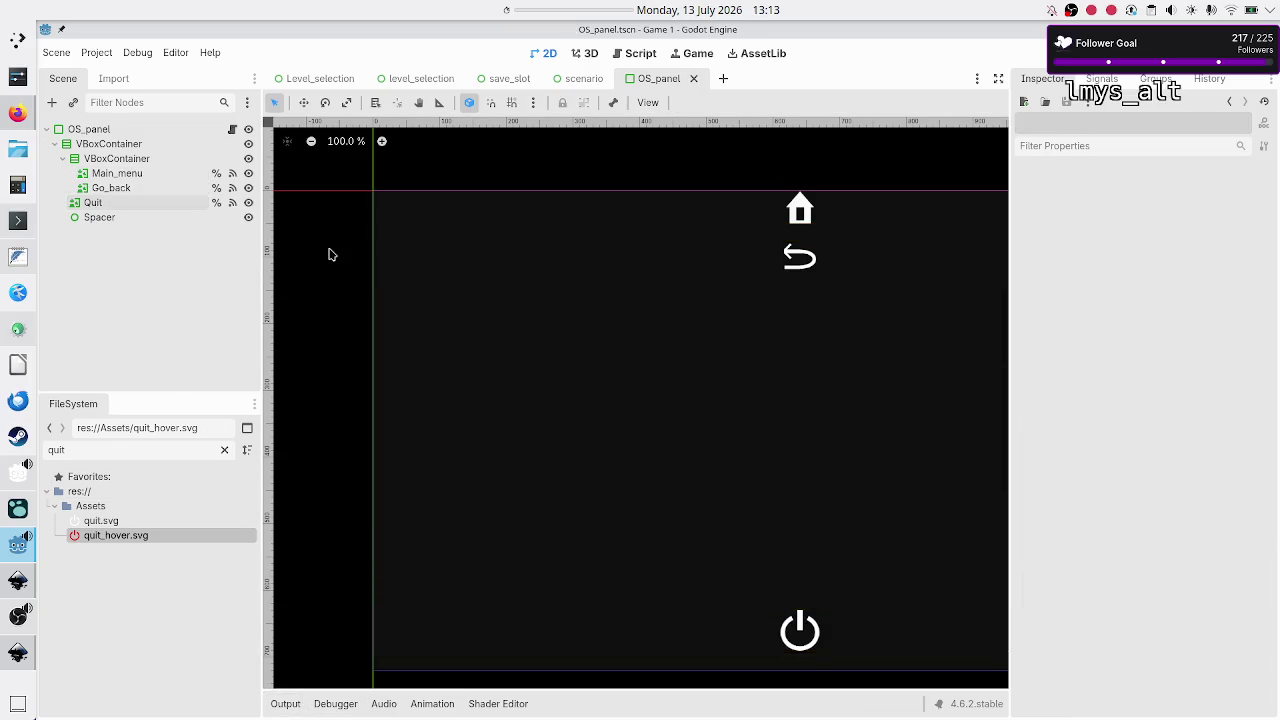
click(316, 78)
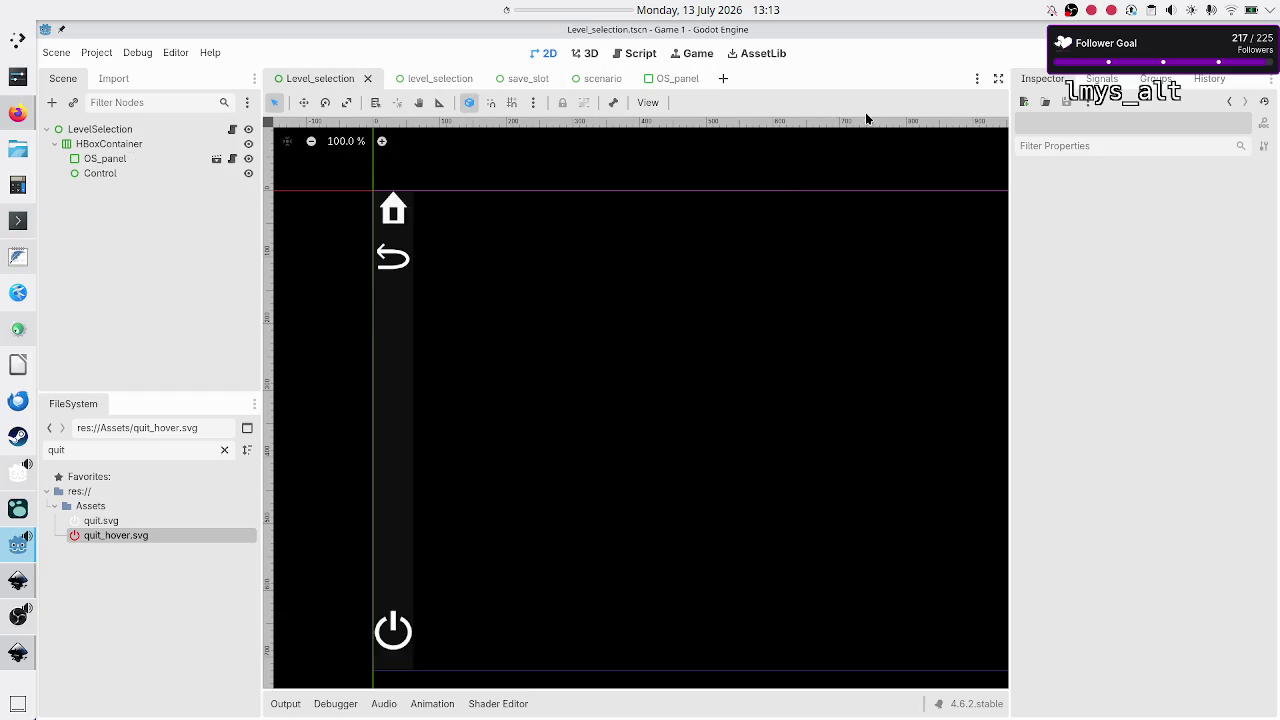
key(F6)
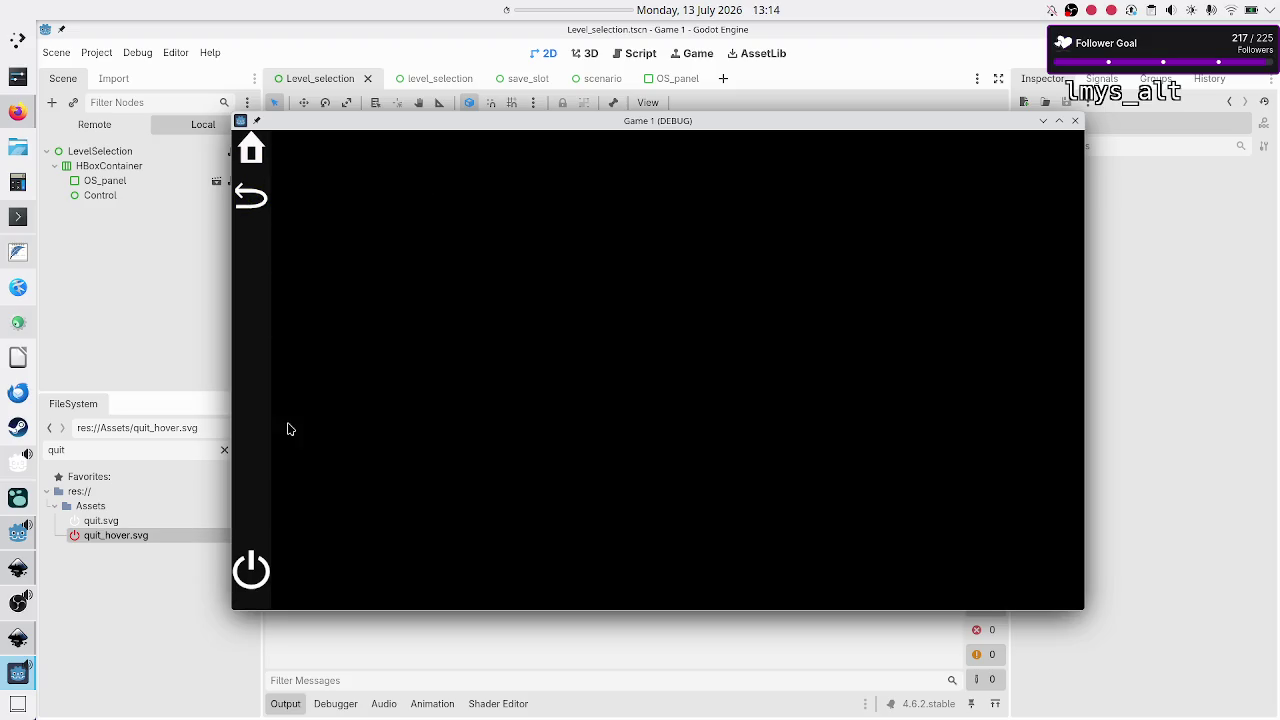
click(251, 571)
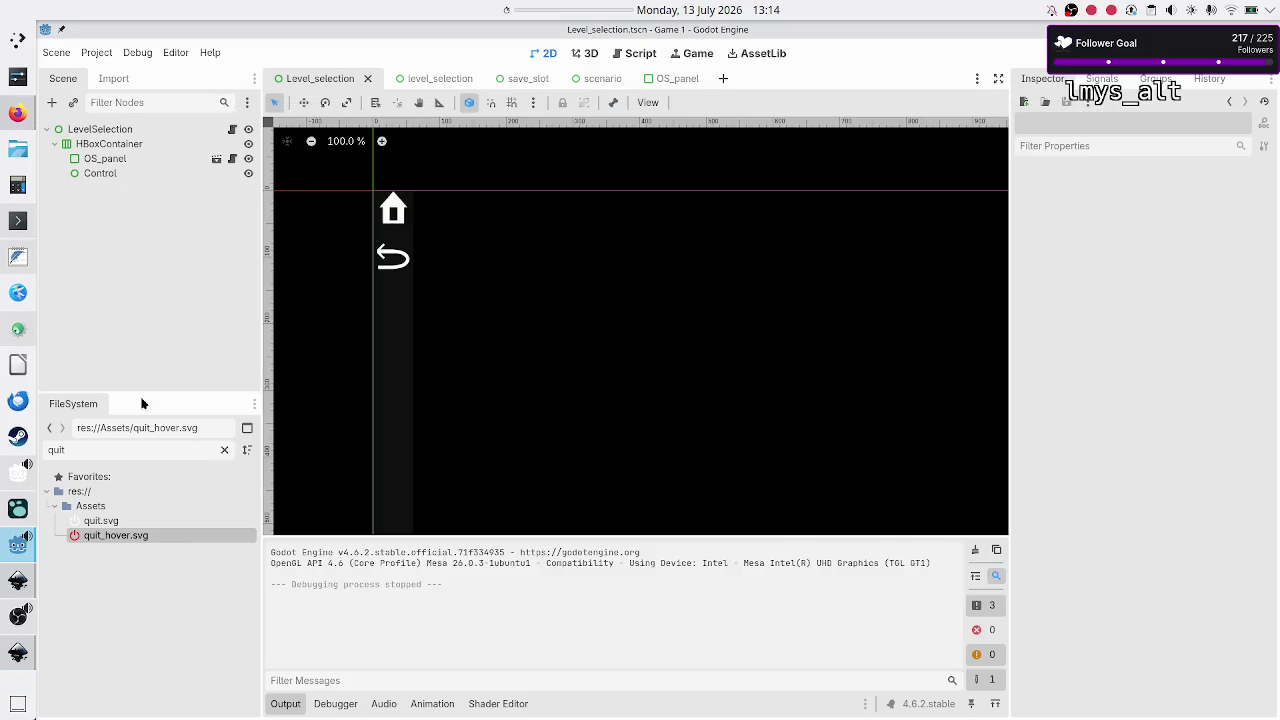
Step: Clear the 'quit' filter so the file list shows all assets again
key(ctrl+a)
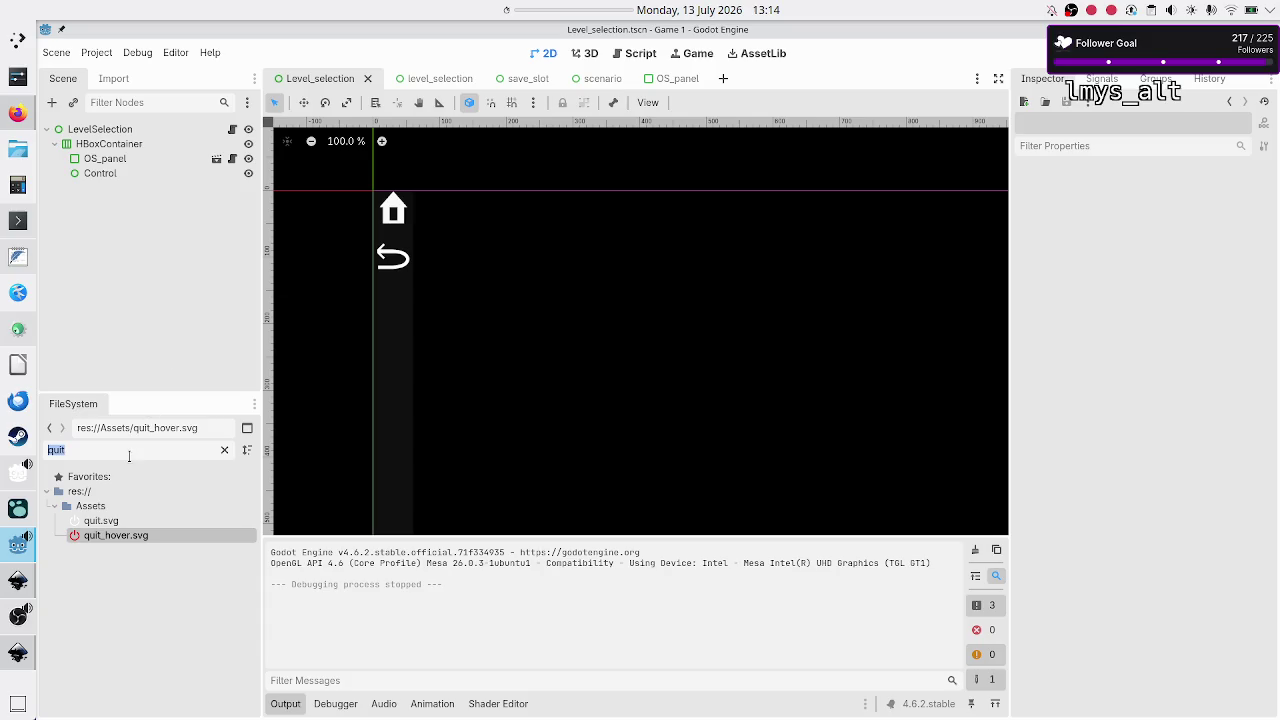
key(BackSpace)
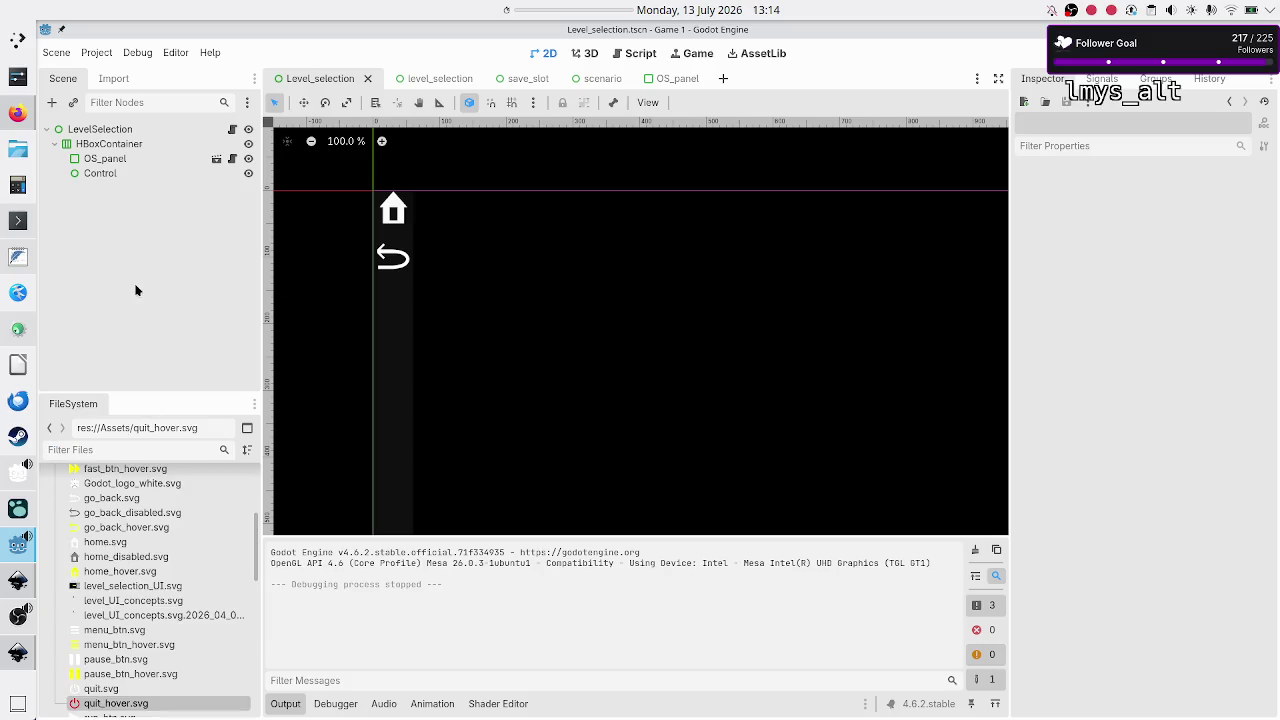
mouse_move(13, 556)
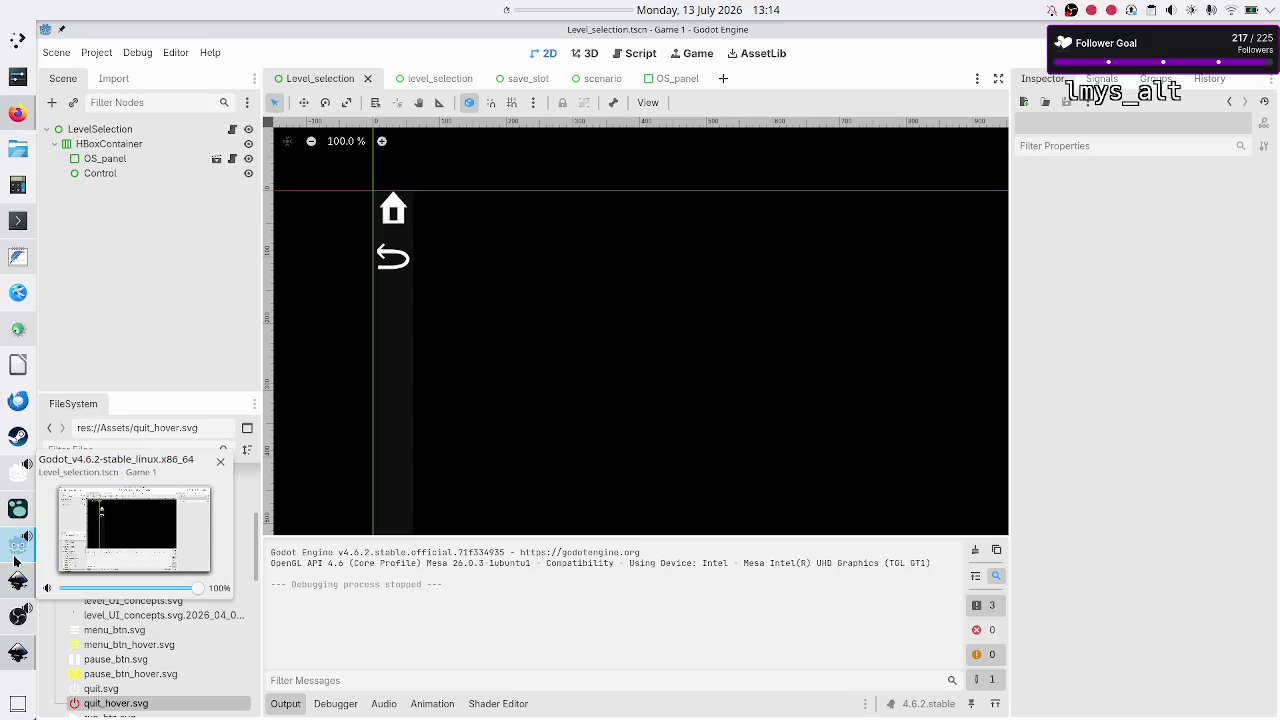
Step: Read through the Jul 13th Logseq notes on dictionaries versus classes and decoupling UI from data
click(13, 516)
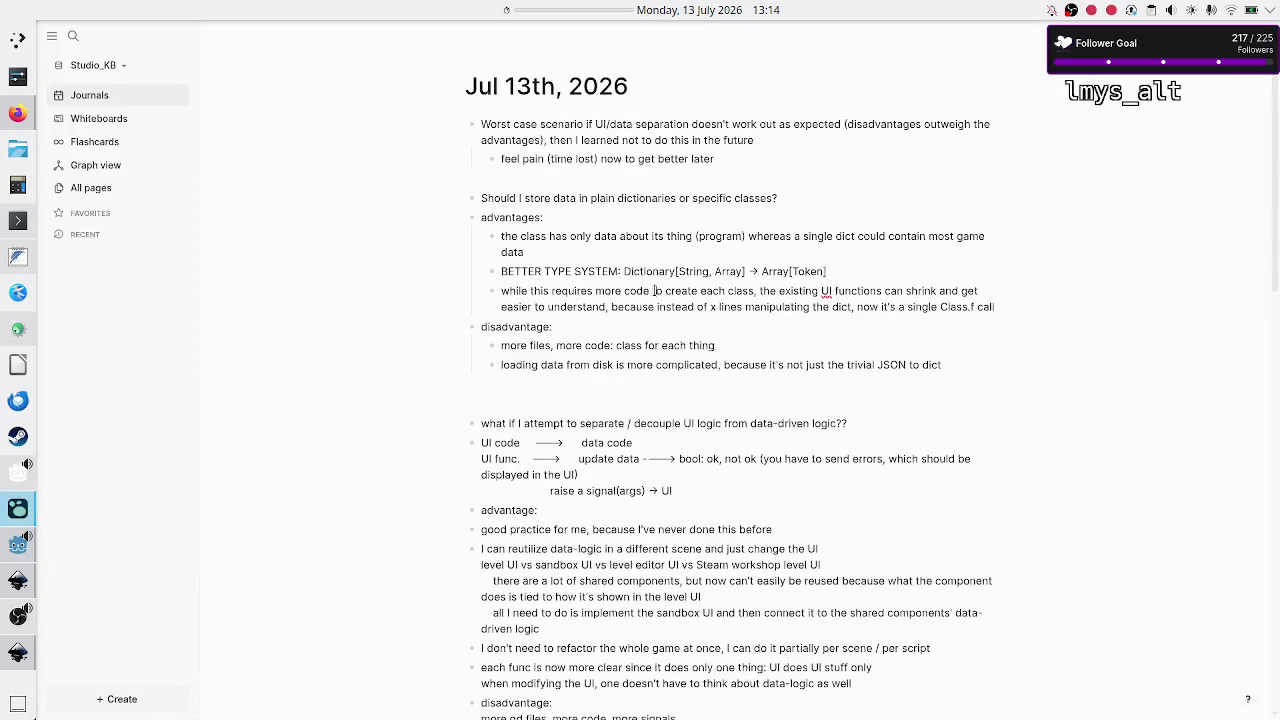
scroll(654, 290, down, 10)
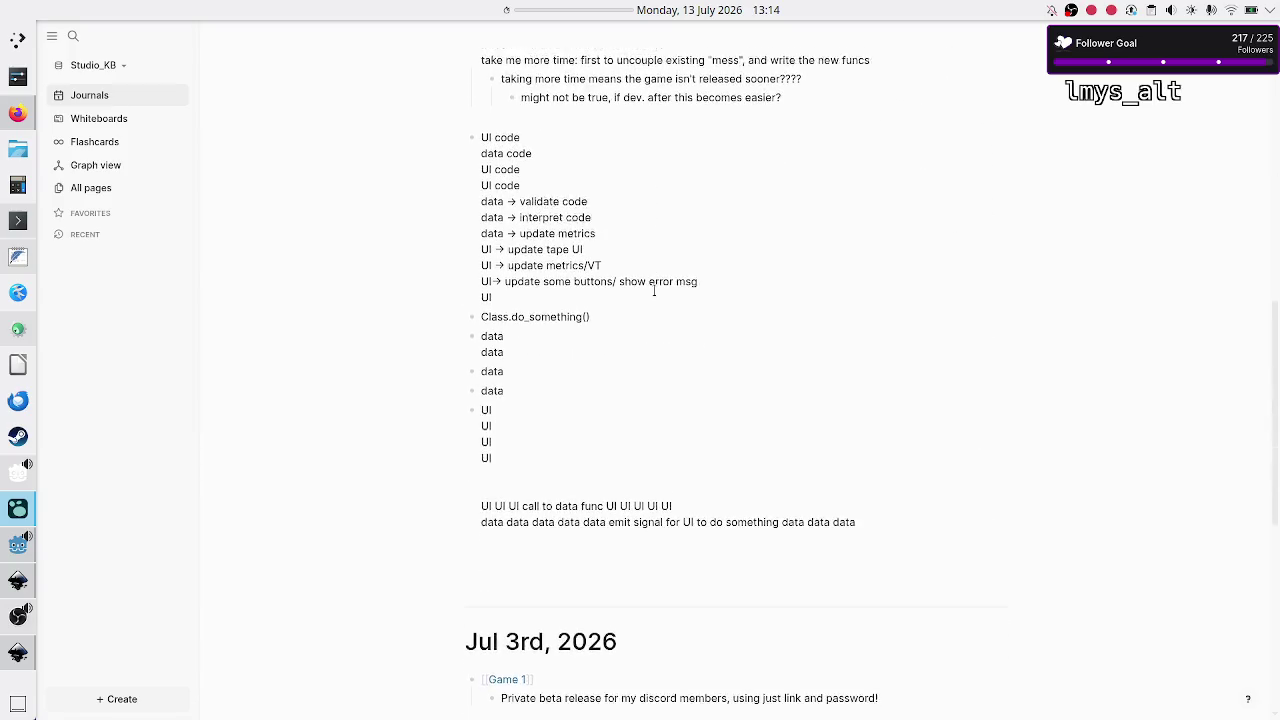
scroll(654, 290, up, 1)
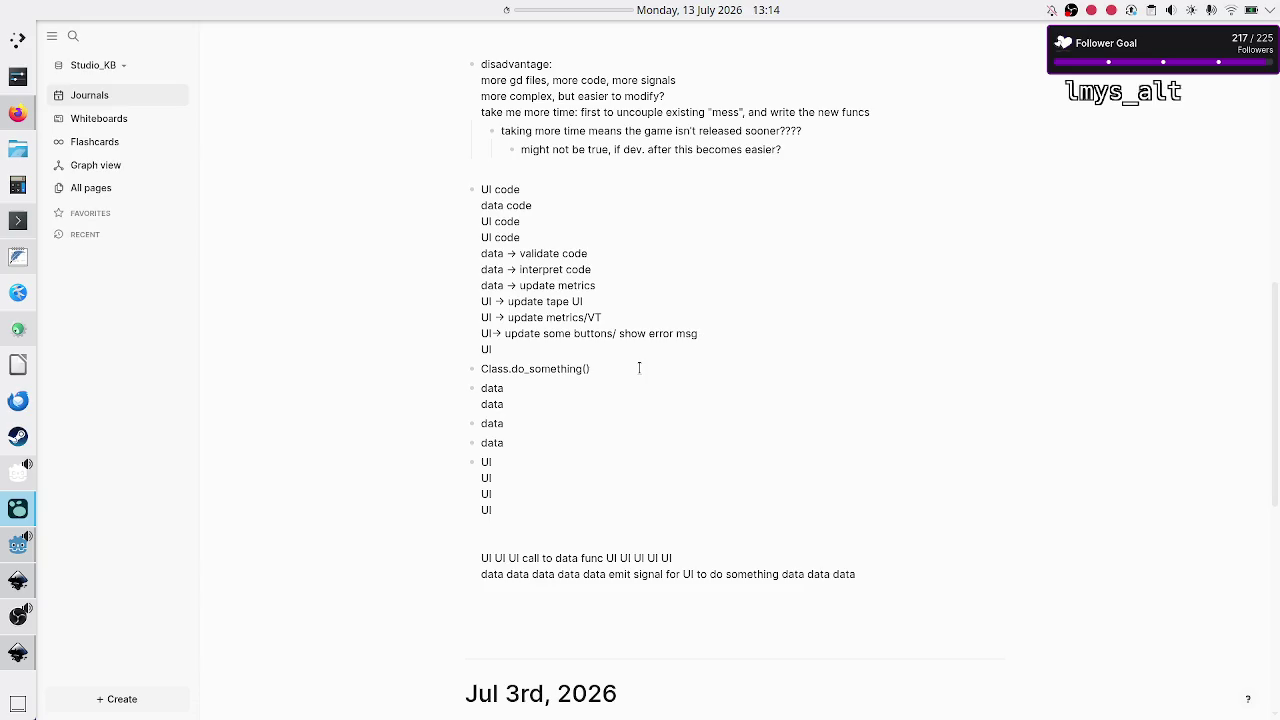
scroll(639, 368, up, 10)
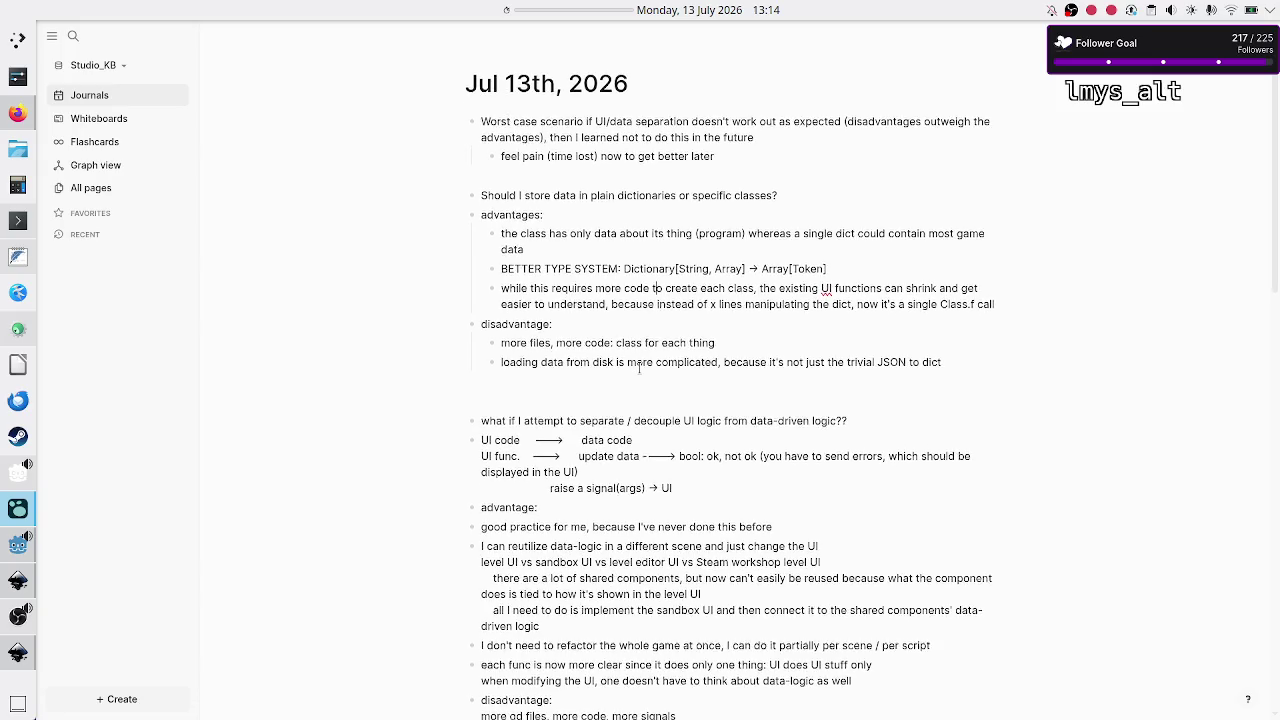
scroll(639, 368, down, 1)
scroll(639, 368, down, 1)
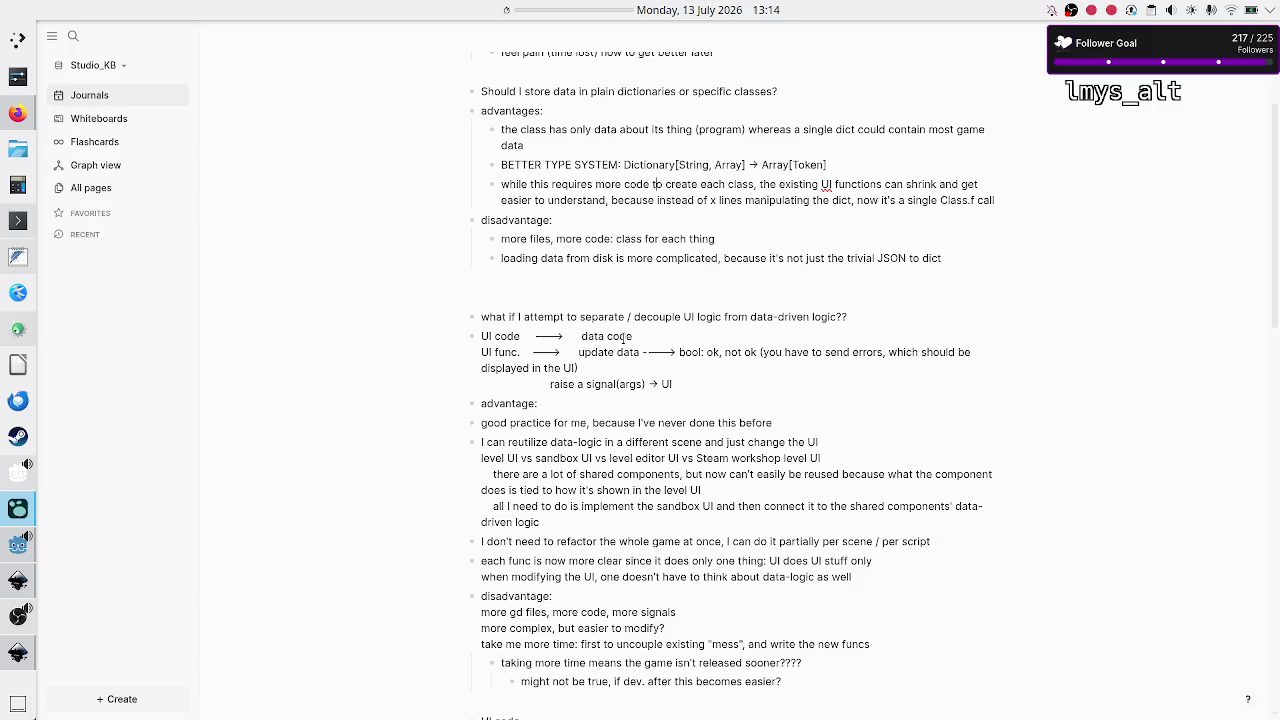
scroll(733, 370, up, 3)
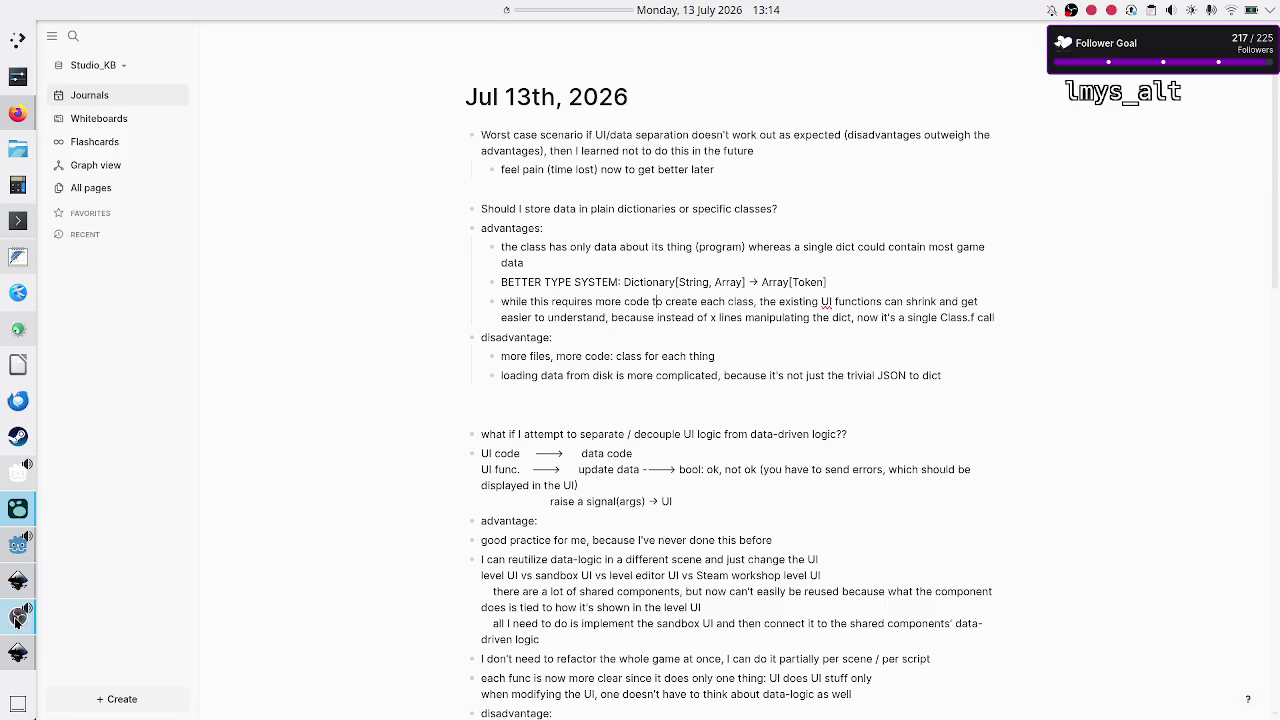
mouse_move(17, 658)
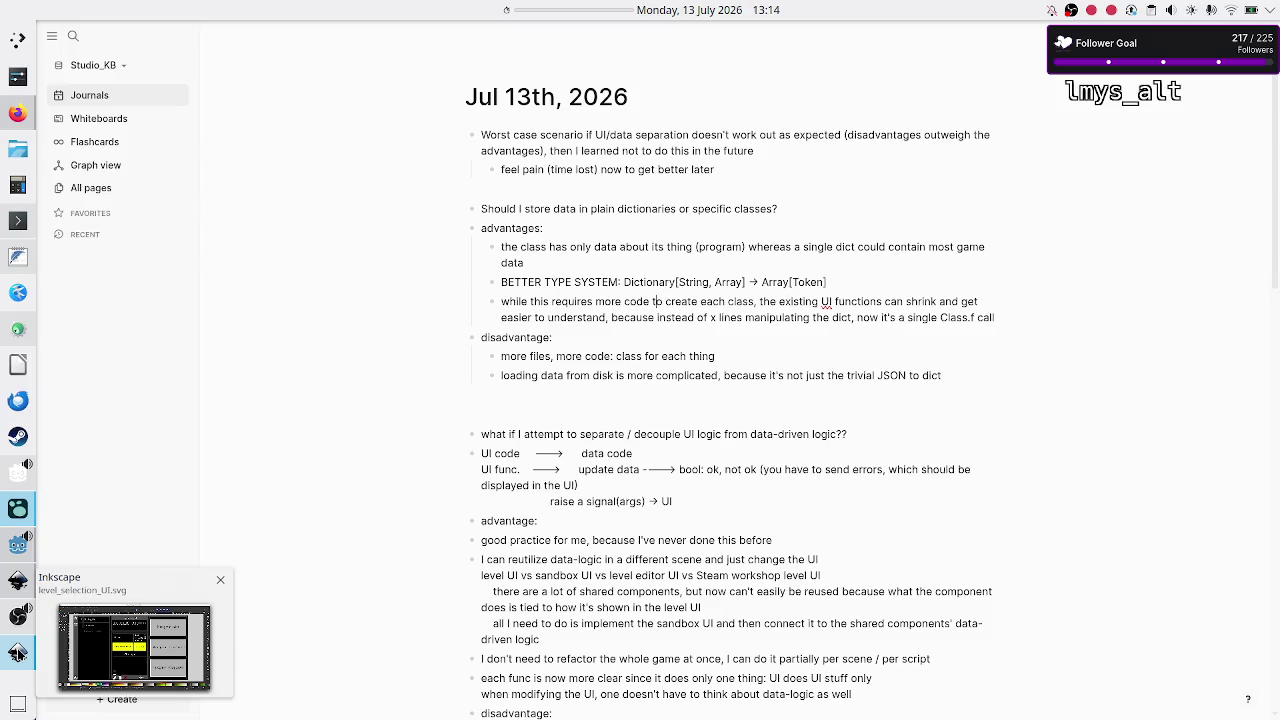
Step: Review the level_selection_UI.svg mockup in Inkscape, then view Discord's #streaming schedule in Firefox
click(18, 652)
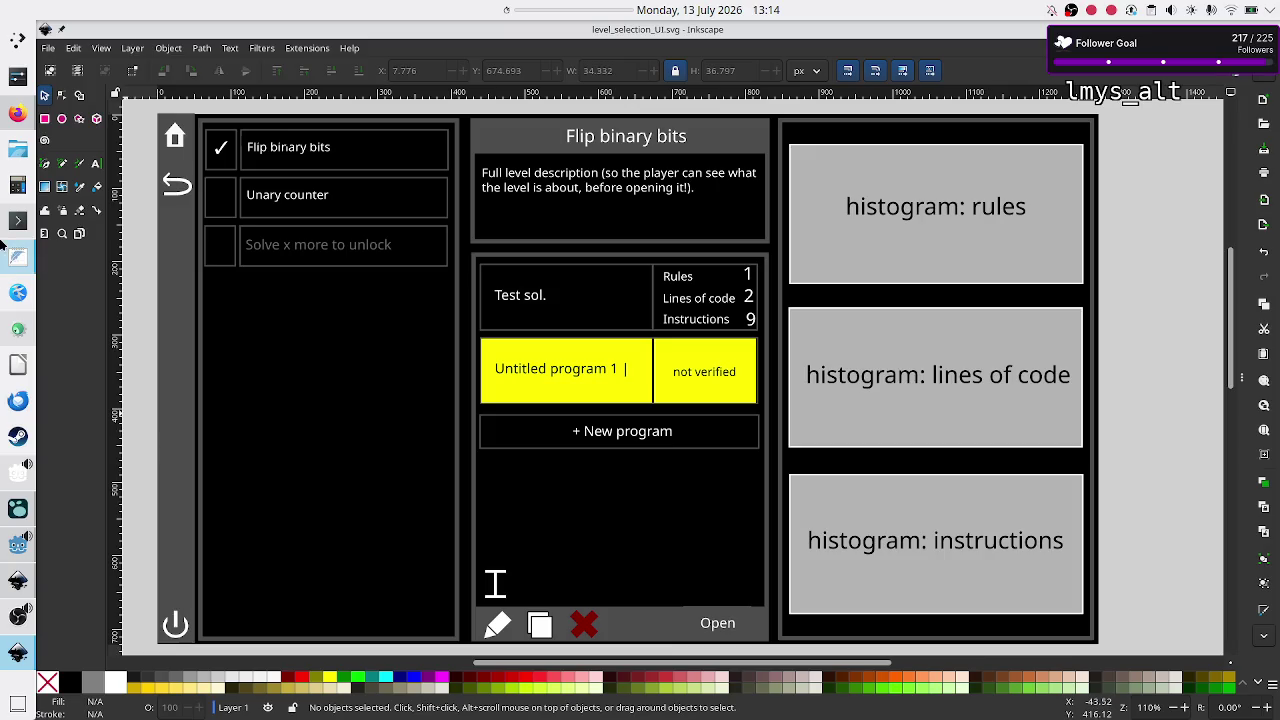
click(5, 113)
click(290, 35)
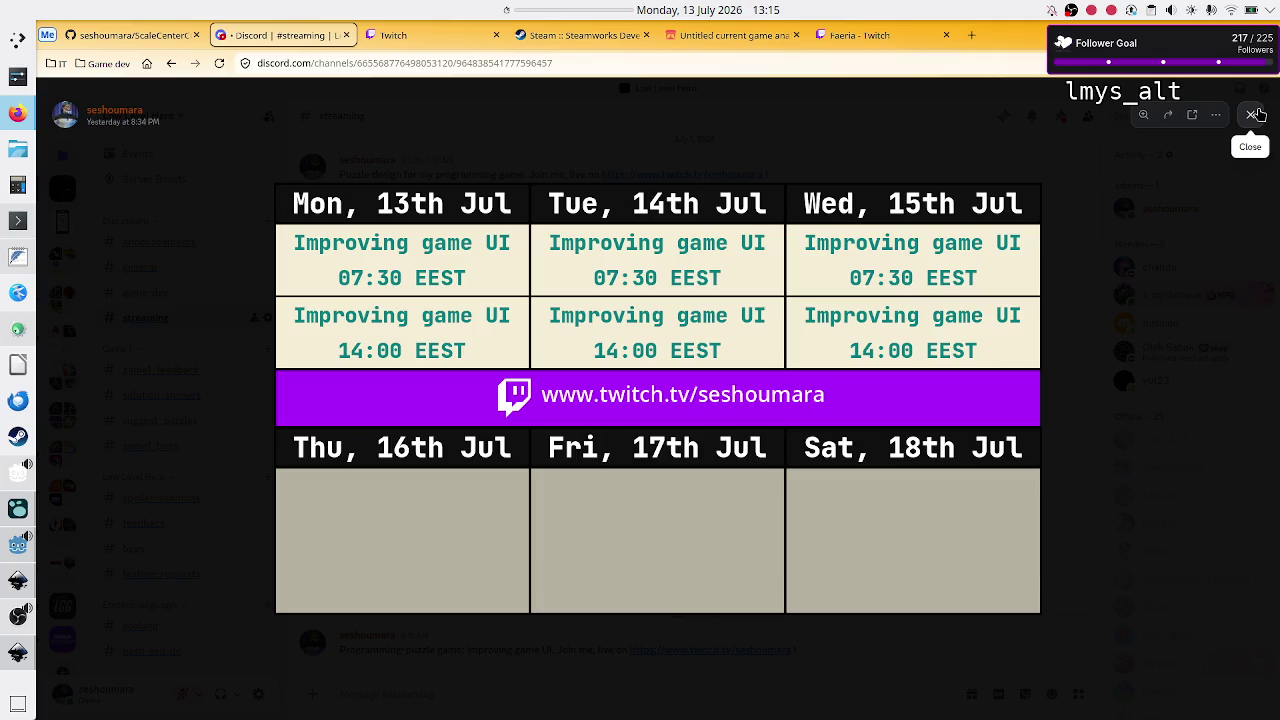
Step: Reload the Faeria Twitch page, then go back to the Twitch Stream Manager dashboard
click(861, 37)
click(220, 65)
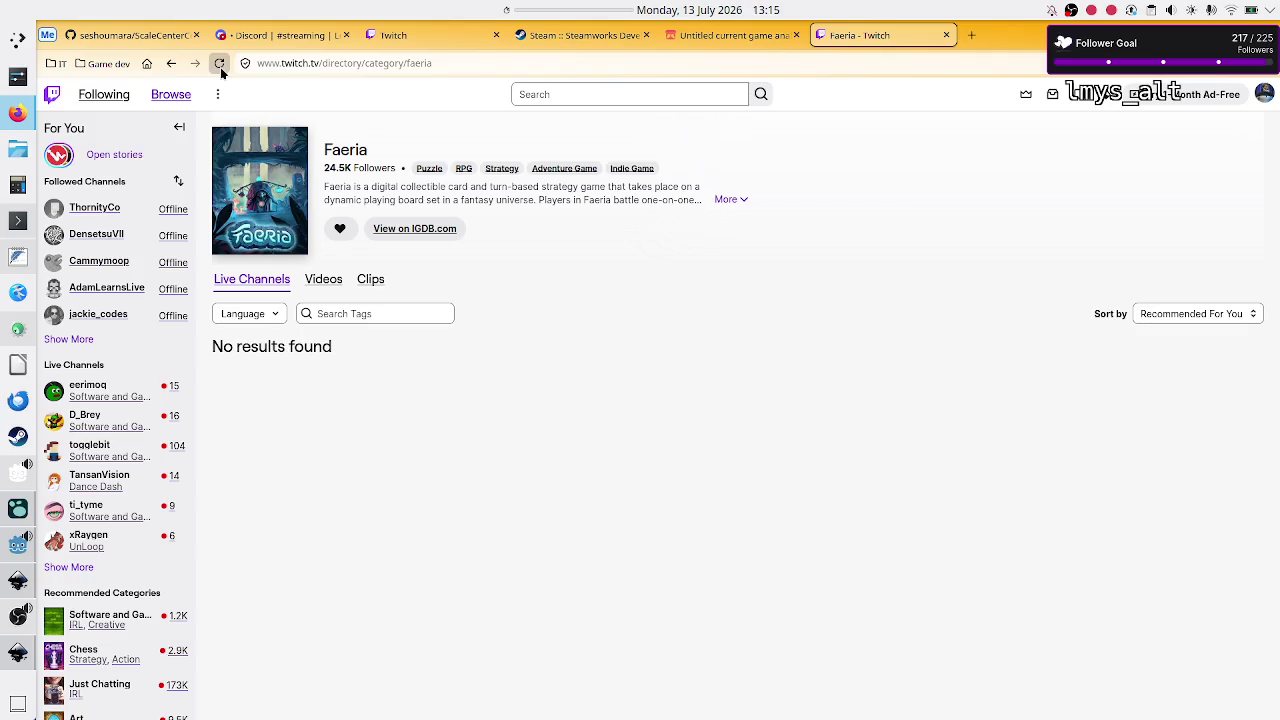
click(388, 36)
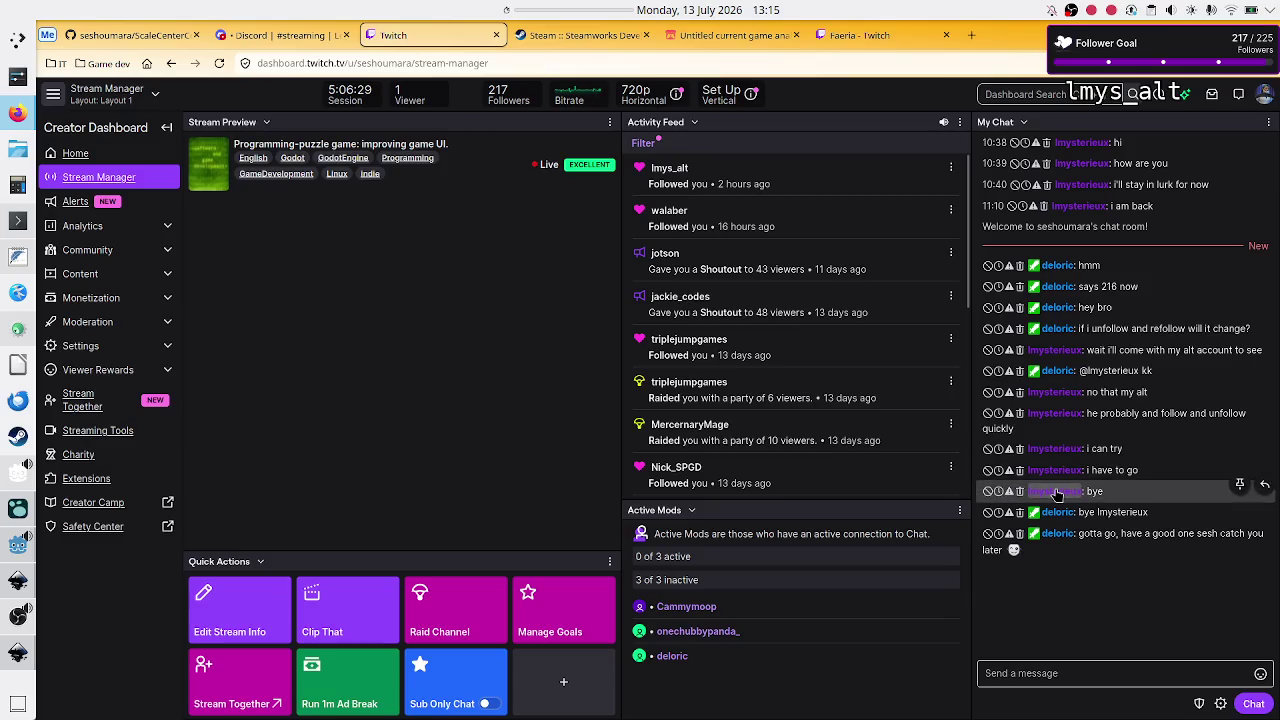